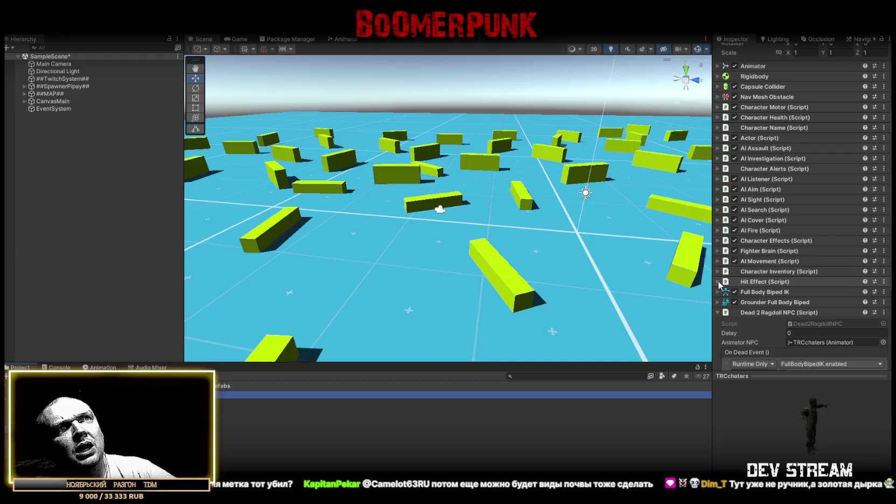
- Collapse the Dead 2 Ragdoll NPC settings below Hit Effect and expand Twitch Pipay Player
scroll(824, 269, "down", 3)
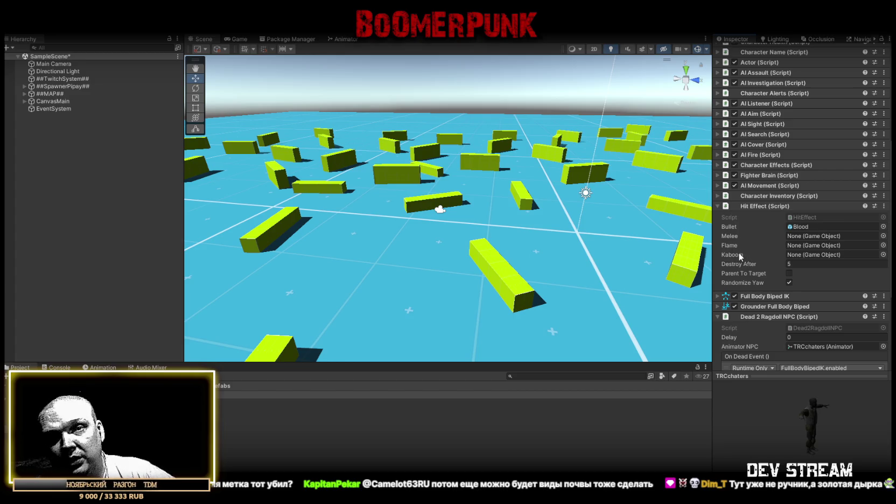
mouse_move(738, 252)
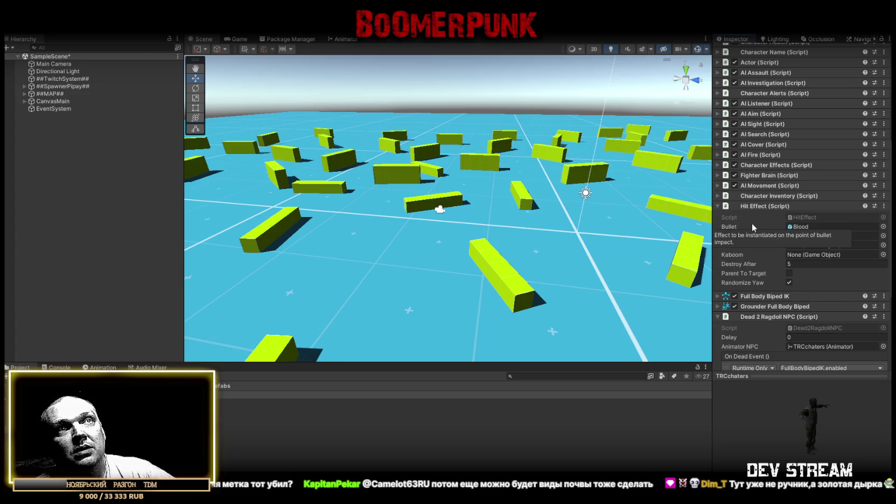
scroll(751, 222, "down", 5)
left_click(717, 192)
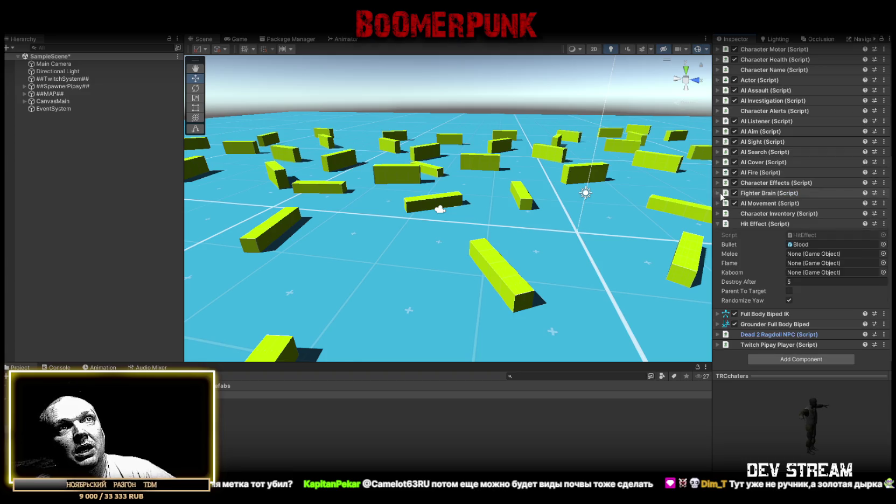
left_click(718, 345)
scroll(809, 293, "down", 9)
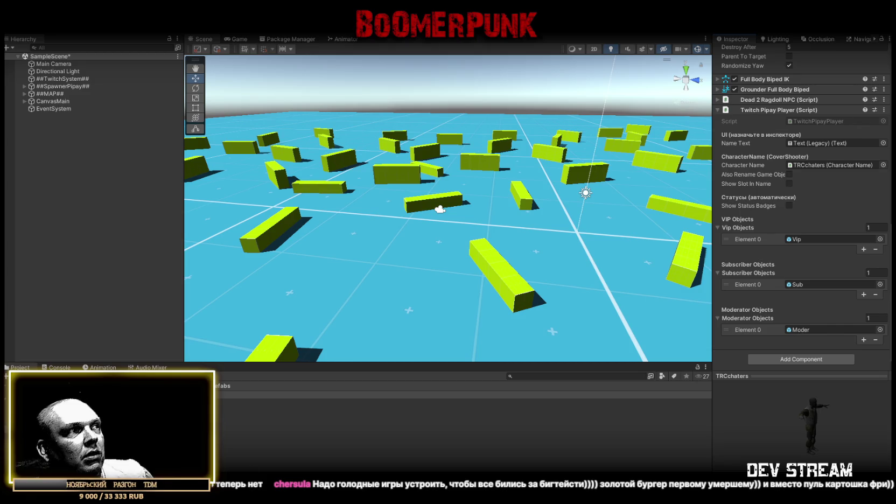
- Scroll the Inspector back up past the Twitch Pipay Player's Vip, Sub and Moder lists
scroll(801, 181, "up", 15)
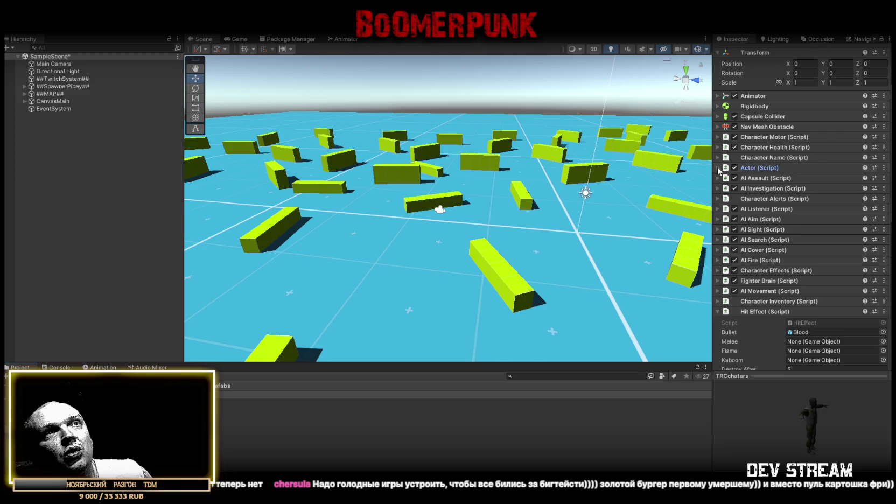
- Expand the Actor settings, showing Side 0 and Is Aggressive enabled
left_click(718, 168)
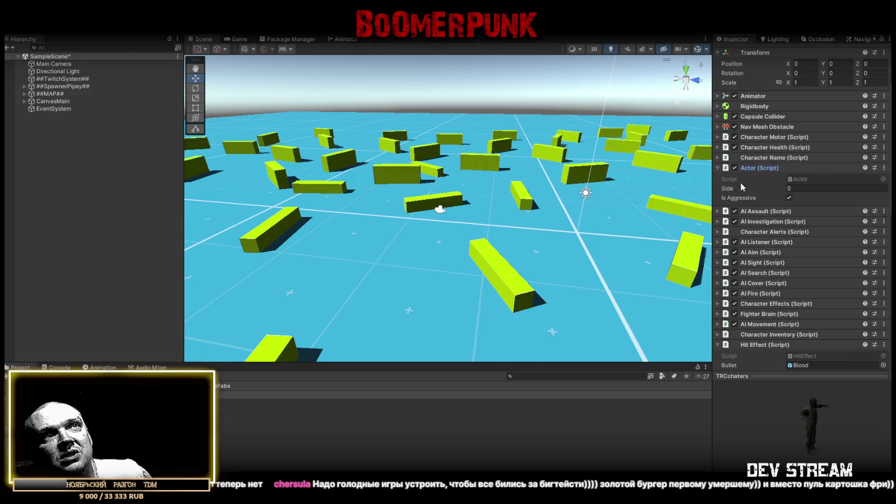
mouse_move(763, 184)
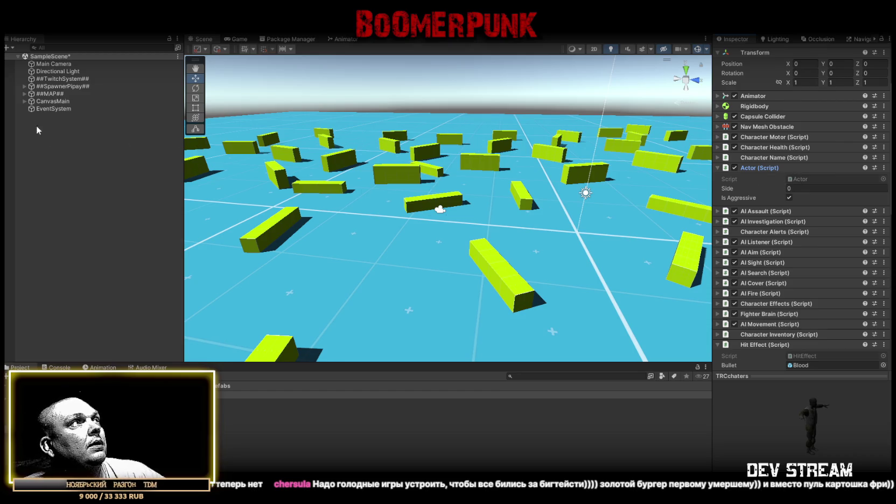
mouse_move(491, 156)
left_mouse_down()
mouse_move(400, 155)
mouse_move(490, 212)
left_mouse_up()
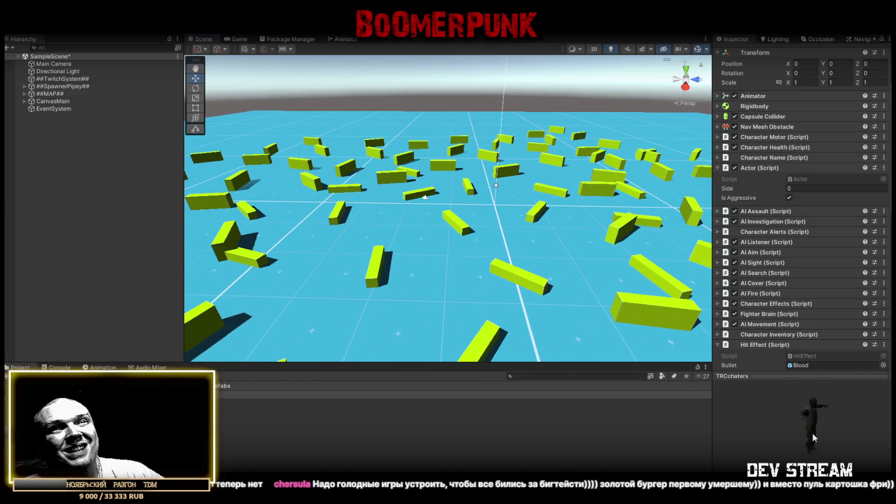
- Trial-place a TRCchaters character in the scene, undo it, then open the TRCchaters prefab
left_click_drag(415, 273, 415, 215)
mouse_move(239, 379)
left_mouse_down()
mouse_move(472, 268)
mouse_move(479, 249)
mouse_move(692, 207)
mouse_move(533, 239)
left_mouse_up()
key("f")
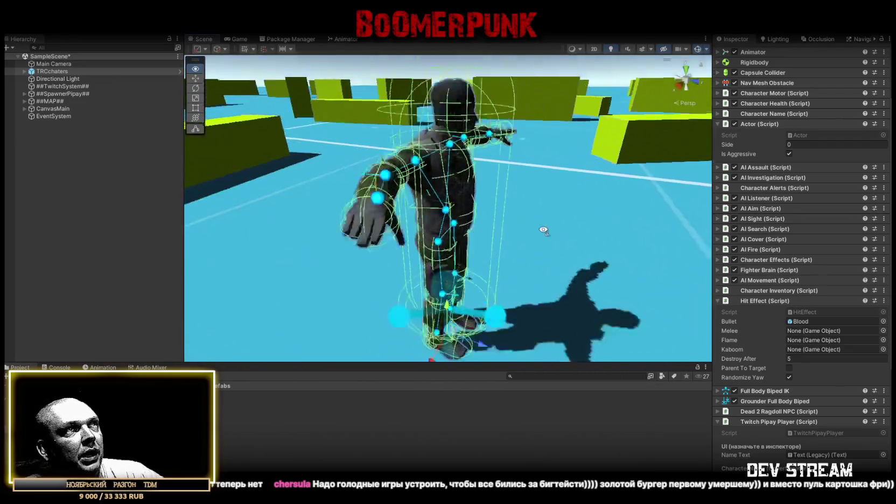
scroll(531, 241, "down", 5)
key("ctrl+z")
scroll(528, 242, "down", 10)
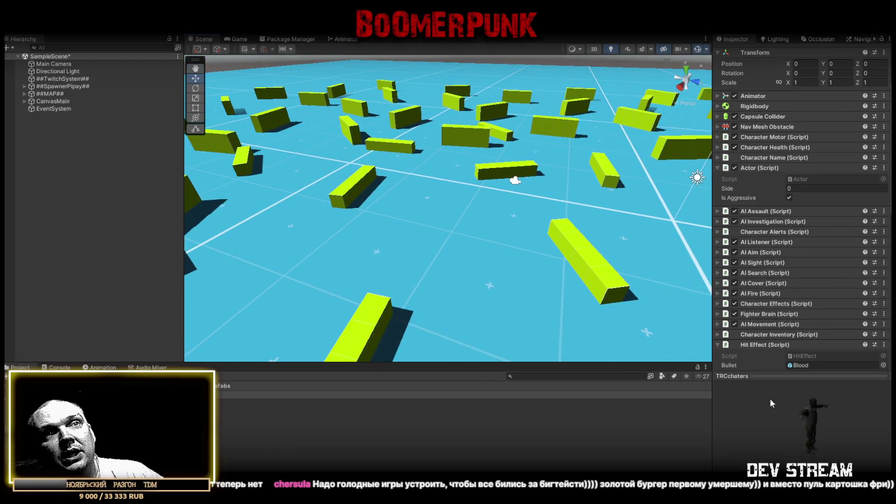
left_click(226, 394)
double_click(226, 395)
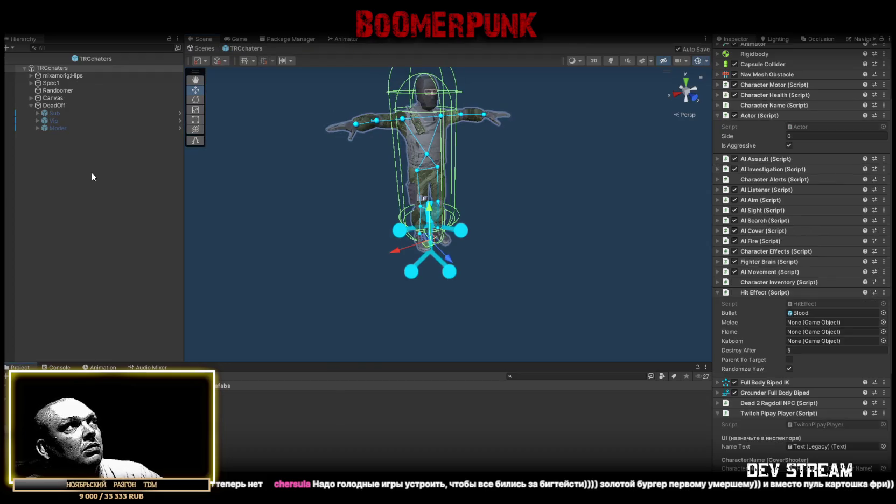
- Select the Randoomer object and orbit the view toward the camouflaged character
left_click(56, 91)
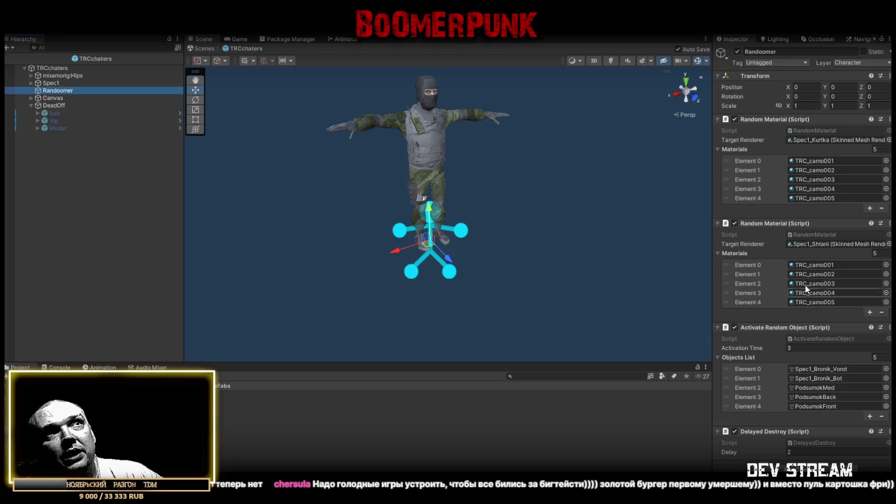
mouse_move(515, 128)
left_mouse_down()
mouse_move(523, 116)
mouse_move(534, 136)
mouse_move(408, 163)
left_mouse_up()
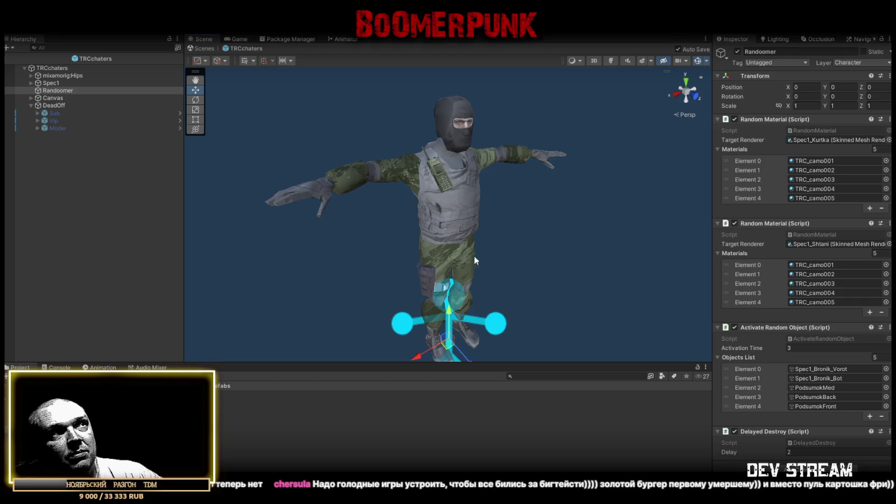
left_click_drag(536, 227, 521, 214)
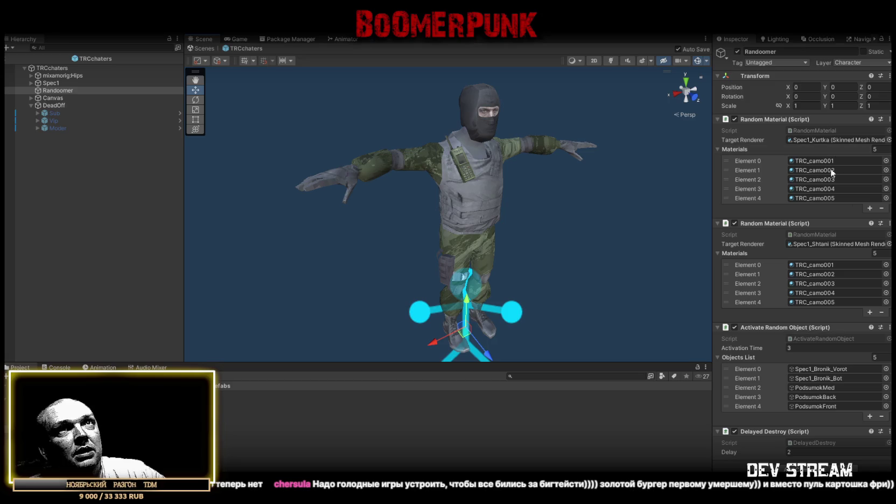
mouse_move(556, 162)
left_mouse_down()
mouse_move(470, 193)
mouse_move(417, 177)
left_mouse_up()
- Select the Spec1_Shtani trousers with TRC_camo004 material, zoom in, then exit to SampleScene
left_click(477, 267)
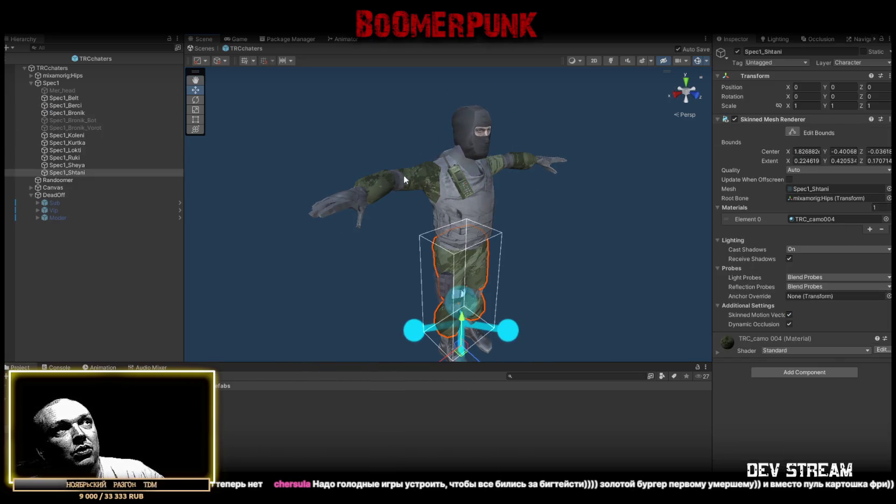
left_click(403, 174)
left_click(471, 264)
left_click(424, 179)
left_click(486, 263)
left_click_drag(499, 230, 509, 227)
scroll(506, 229, "up", 2)
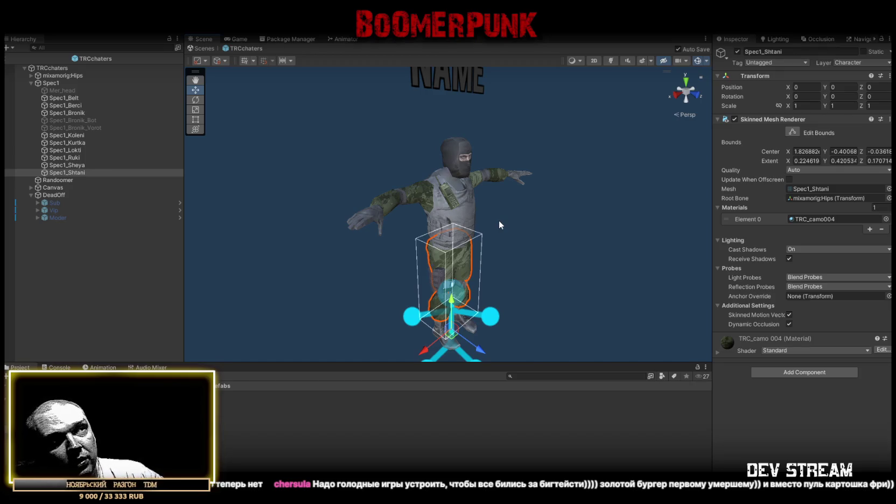
left_click(201, 48)
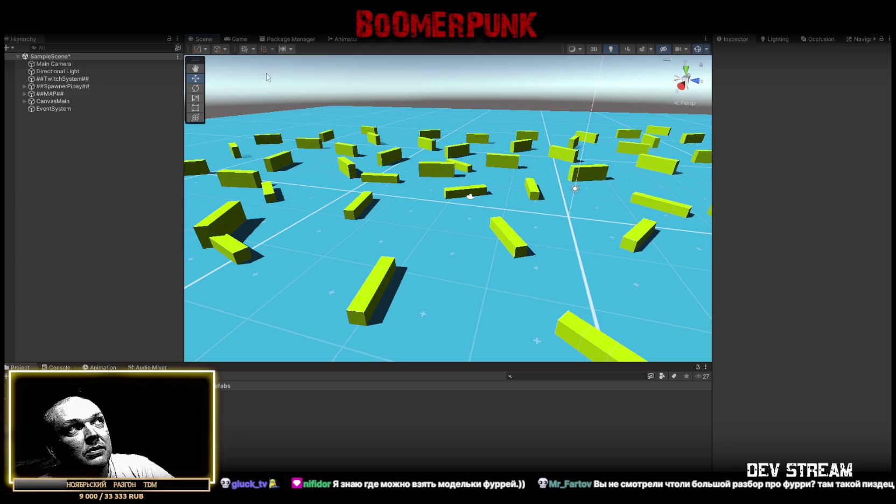
- Start Play mode with Ctrl+P
key("ctrl+p")
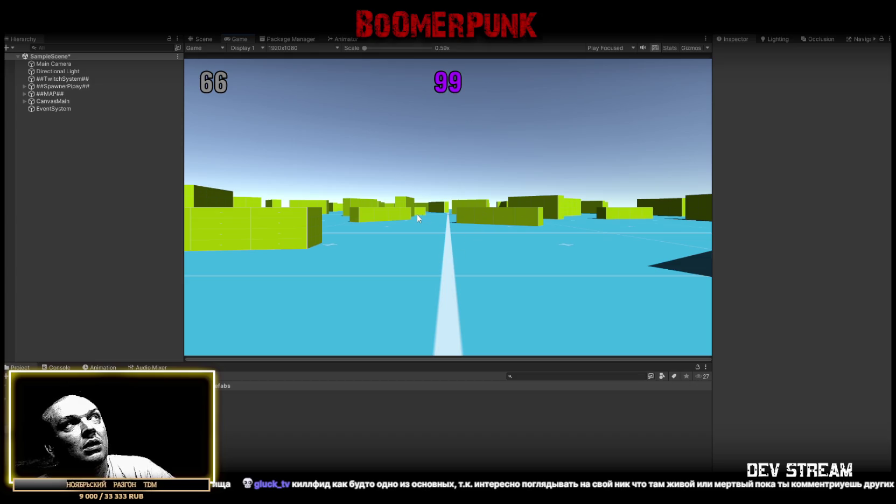
- Switch from the Game view back to the Scene view of the running game
left_click(204, 39)
- Fly the view down among the green blocks and select Cube (86)
left_click(500, 235)
mouse_move(501, 237)
left_mouse_down()
mouse_move(478, 203)
mouse_move(486, 198)
mouse_move(493, 232)
mouse_move(458, 268)
mouse_move(520, 141)
mouse_move(490, 158)
mouse_move(455, 134)
mouse_move(497, 192)
mouse_move(511, 180)
mouse_move(378, 190)
mouse_move(611, 192)
left_mouse_up()
left_click(477, 184)
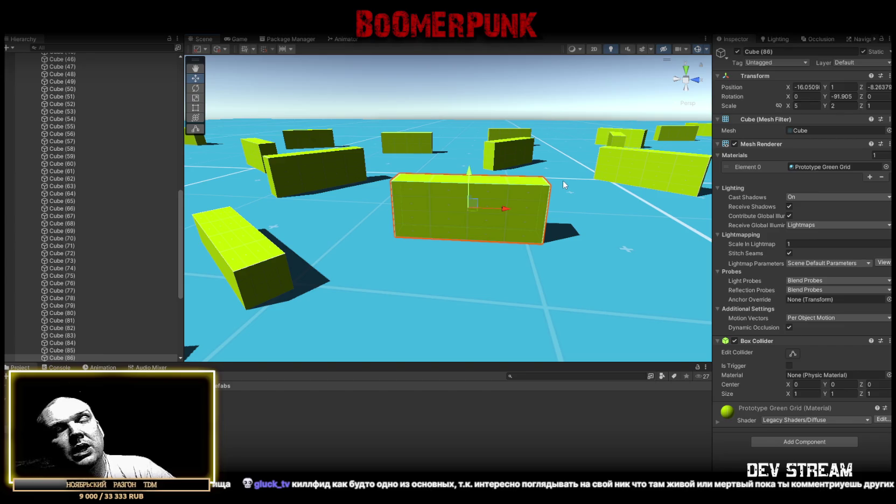
mouse_move(562, 180)
left_mouse_down()
mouse_move(483, 231)
mouse_move(600, 254)
mouse_move(286, 238)
mouse_move(400, 244)
mouse_move(568, 226)
left_mouse_up()
- Select and frame the TRCchaters character by the wall, then stop Play mode
scroll(571, 227, "up", 5)
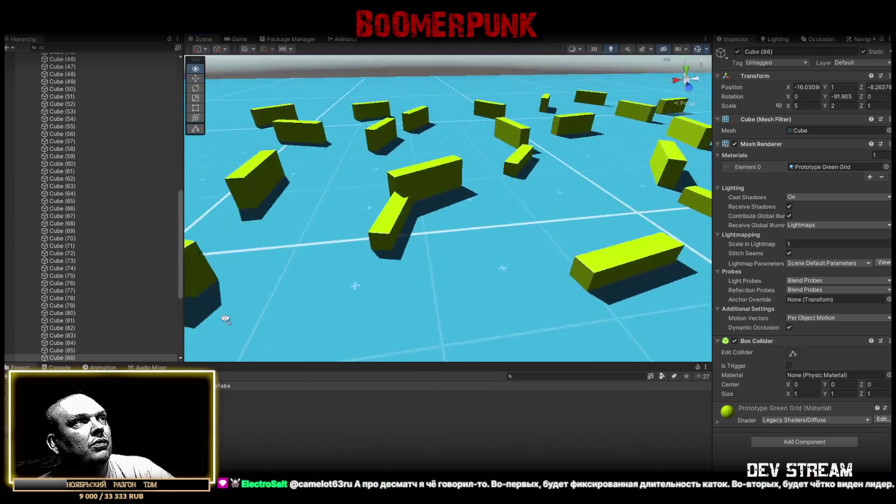
mouse_move(199, 410)
left_mouse_down()
mouse_move(426, 191)
mouse_move(411, 179)
left_mouse_up()
key("f")
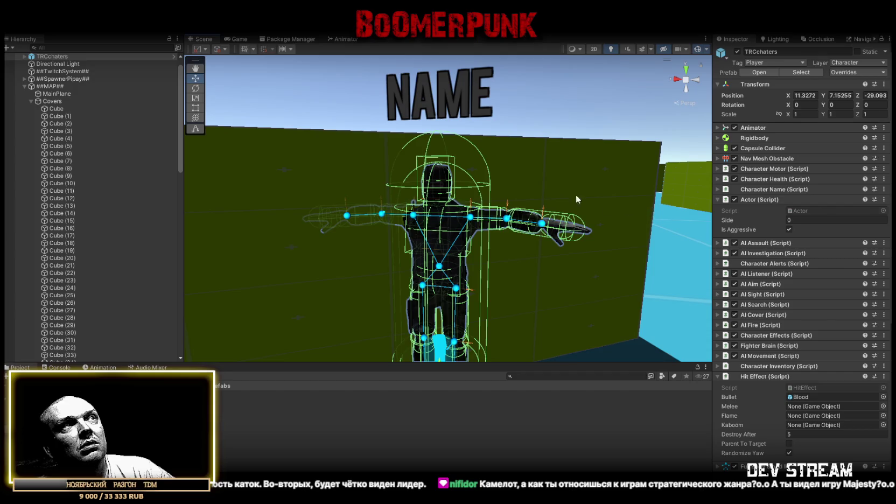
scroll(474, 145, "down", 3)
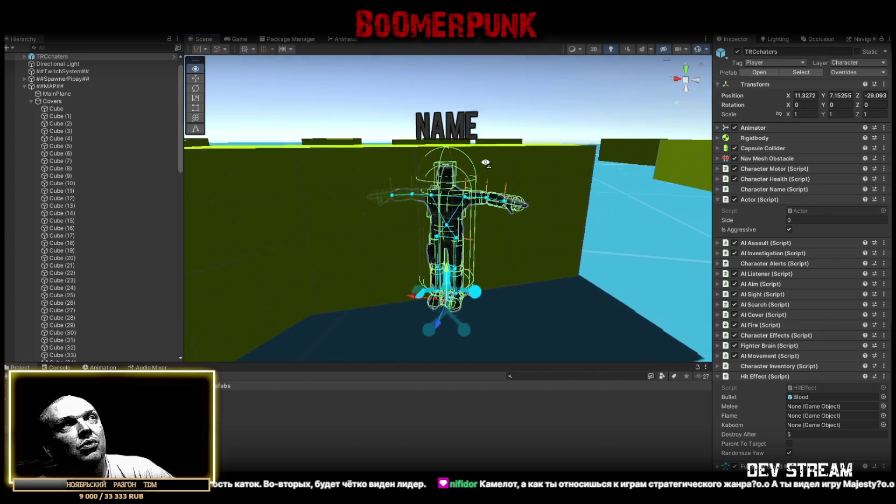
mouse_move(108, 395)
left_mouse_down()
mouse_move(135, 394)
mouse_move(176, 208)
mouse_move(53, 56)
left_mouse_up()
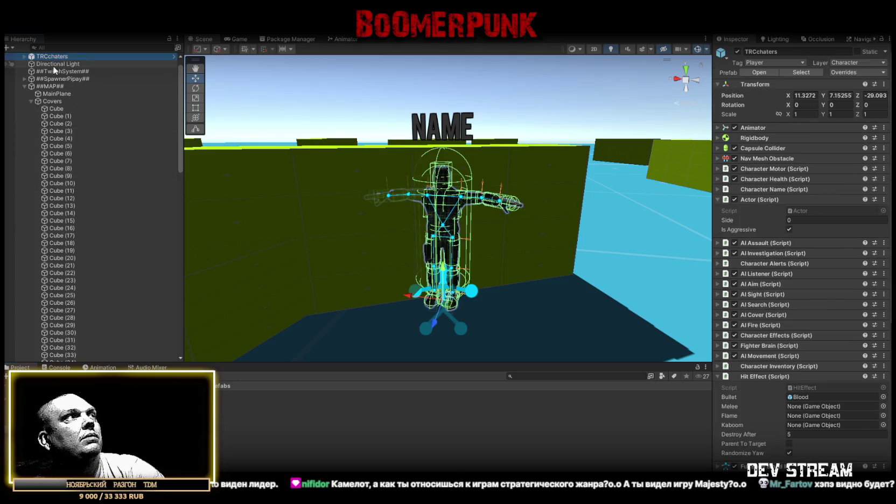
key("ctrl+z")
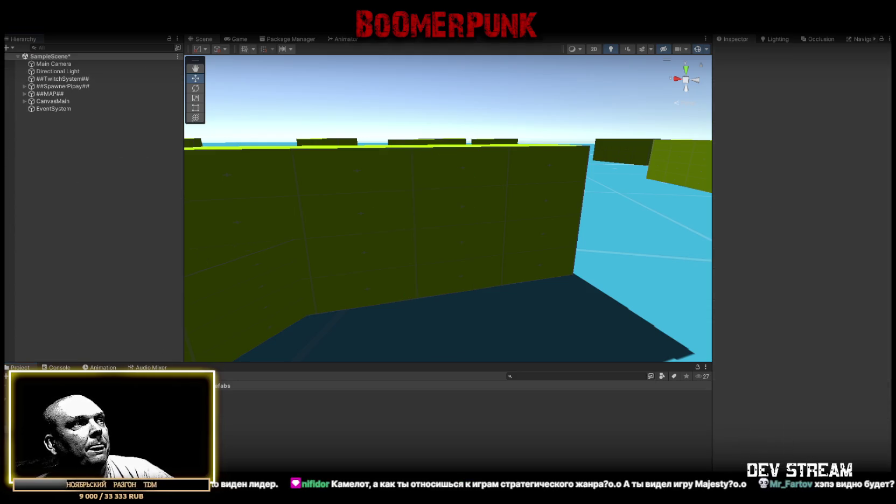
- Set the TRCchaters prefab's Nav Mesh Obstacle center Y to 0.95 and height to 1.9
left_click(108, 395)
left_click(765, 203)
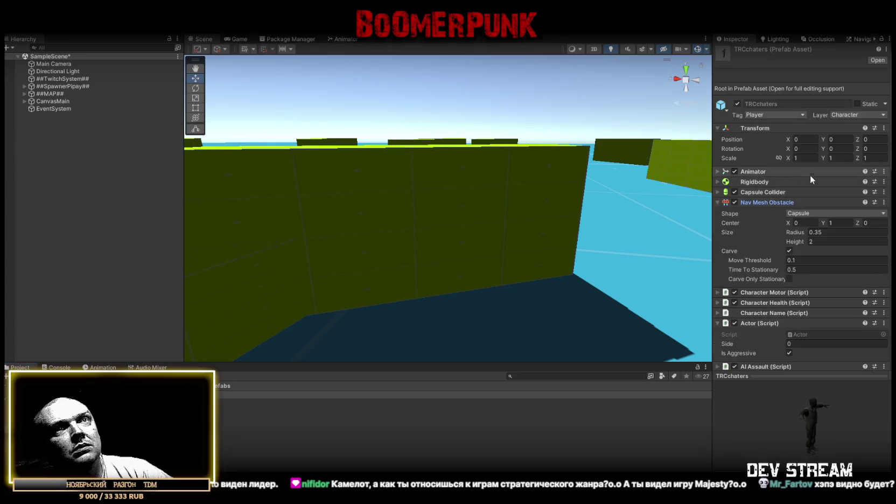
left_click(832, 223)
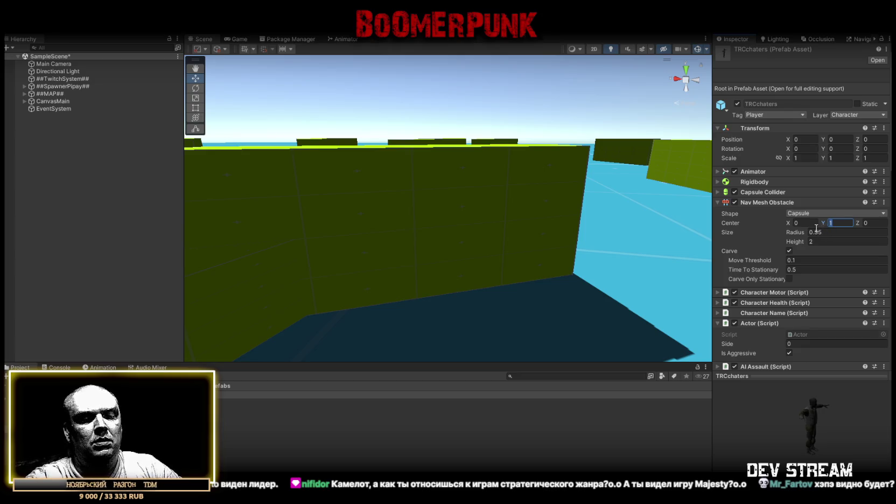
type("9")
key("BackSpace")
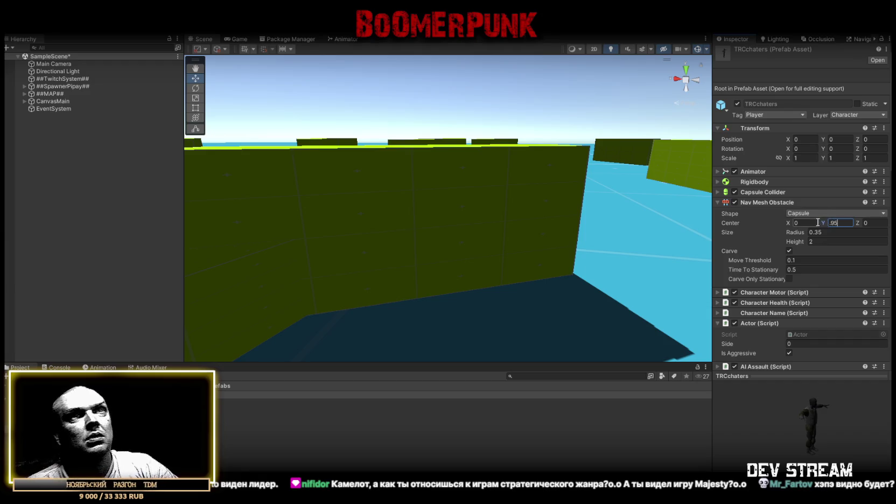
type("5")
left_click(820, 241)
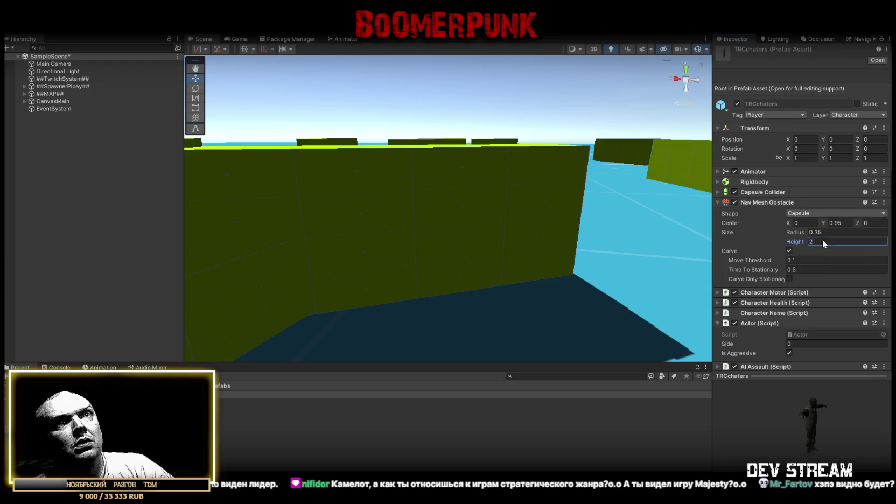
type("1.9")
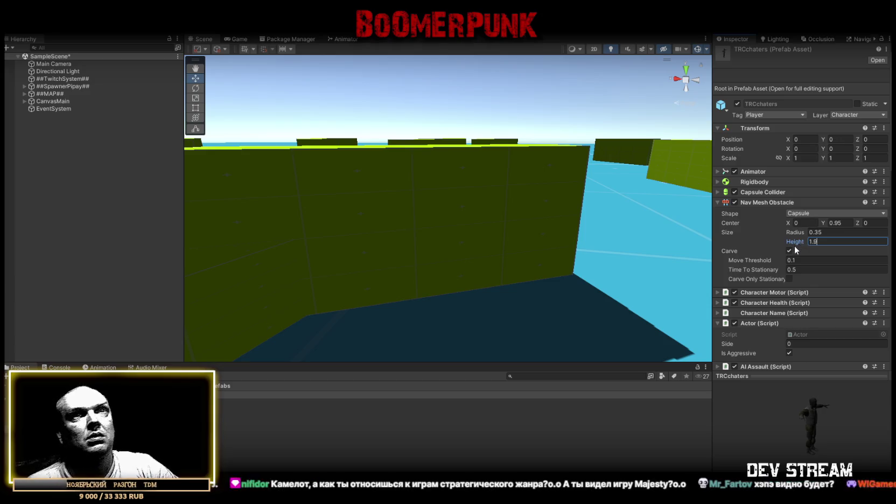
scroll(469, 194, "down", 5)
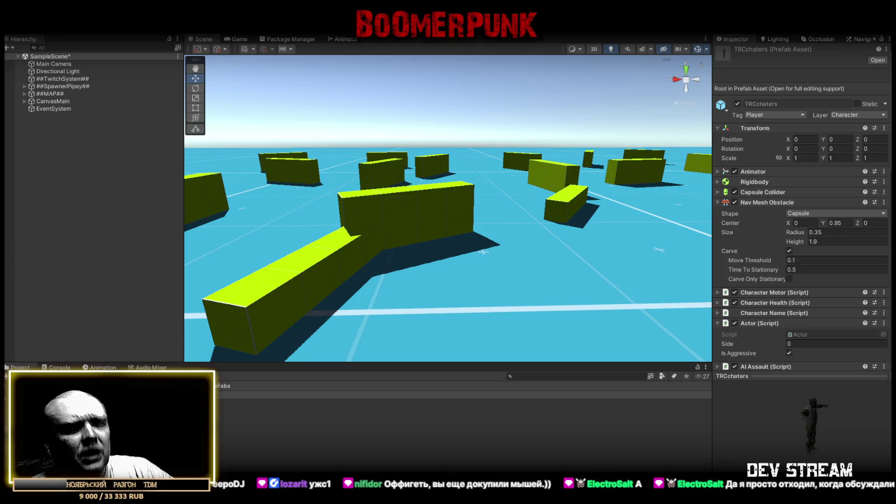
- Orbit the Scene view to look down over the level's green boxes
left_click_drag(490, 241, 625, 274)
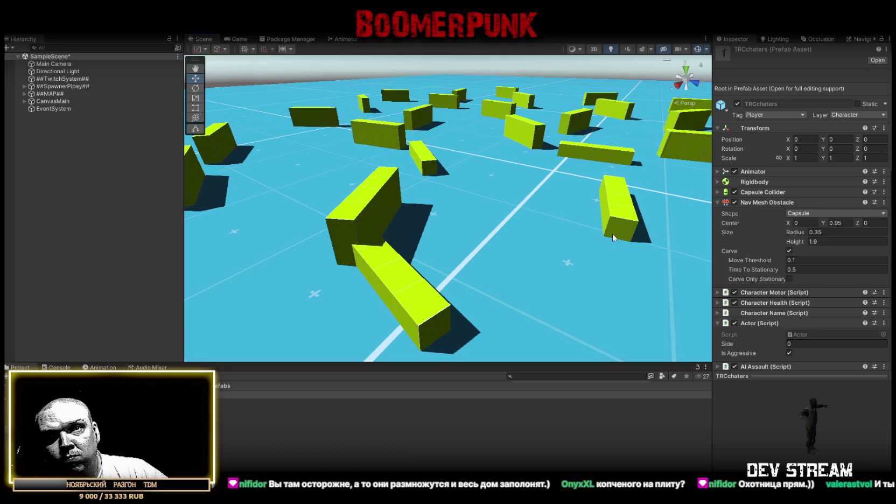
- Orbit the Scene camera upward for an overhead view of the green blocks on the blue floor
left_click_drag(539, 227, 599, 214)
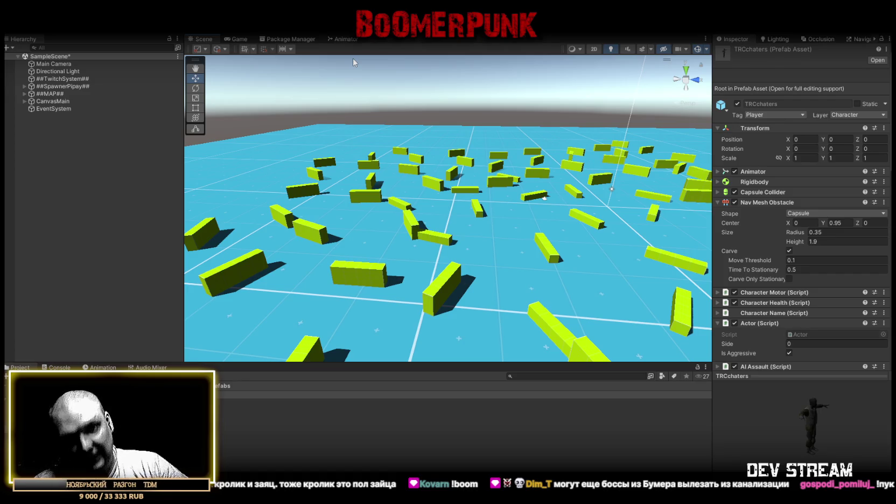
mouse_move(406, 190)
left_mouse_down()
mouse_move(439, 192)
mouse_move(423, 189)
left_mouse_up()
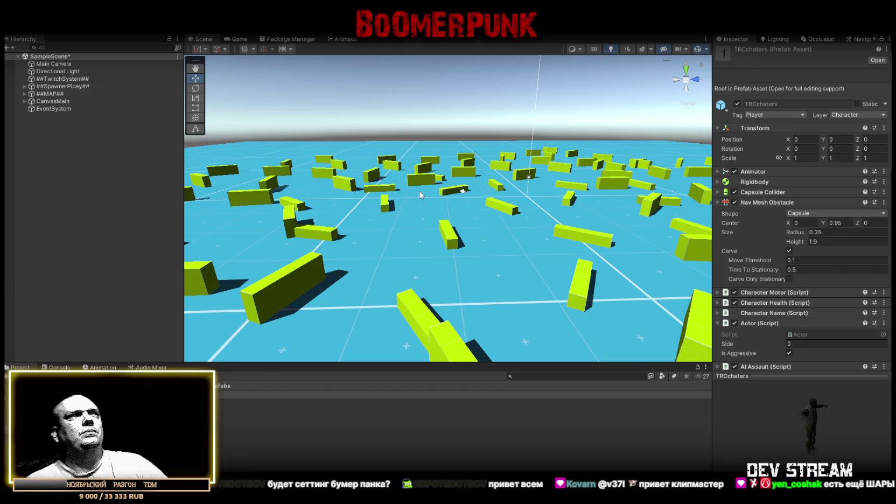
- Swing the Scene camera lower, near ground level among the green blocks
left_click_drag(370, 255, 457, 223)
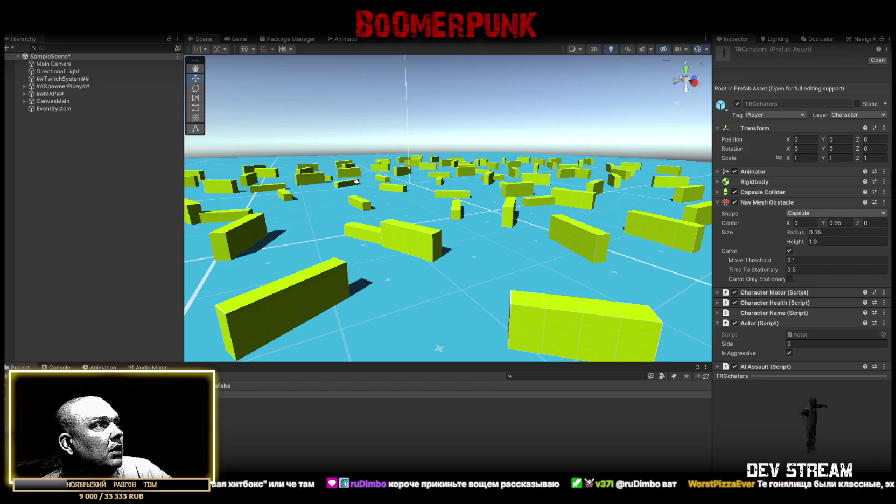
- Select ##SpawnerPipay## and open its TwitchPipaySpawnPoints script in Visual Studio
left_click(60, 86)
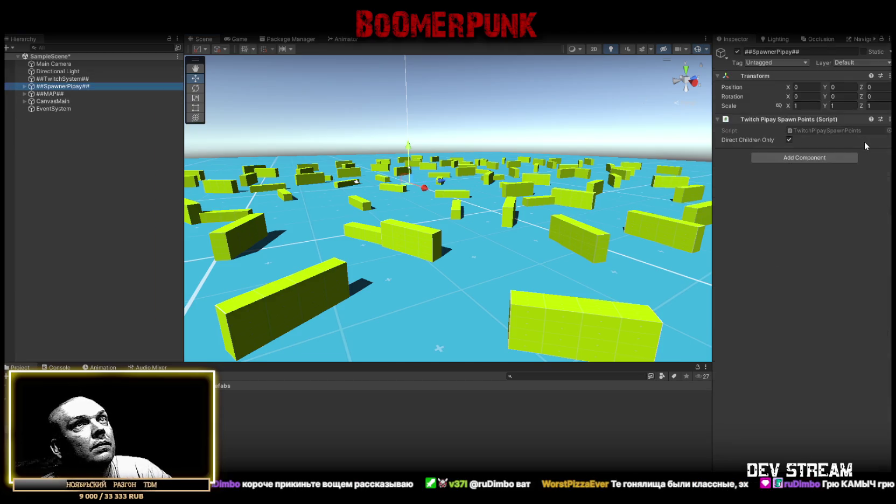
double_click(812, 129)
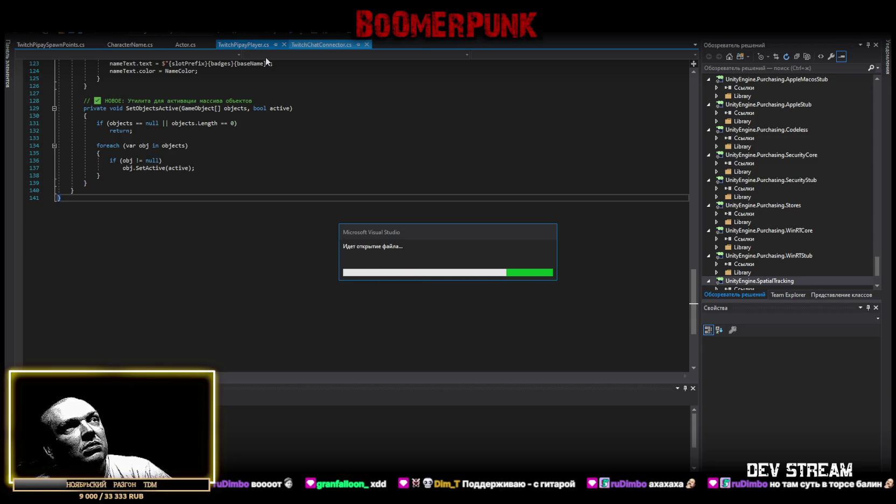
- Scroll TwitchChatConnector.cs down to its OnDestroy method
scroll(306, 232, "down", 13)
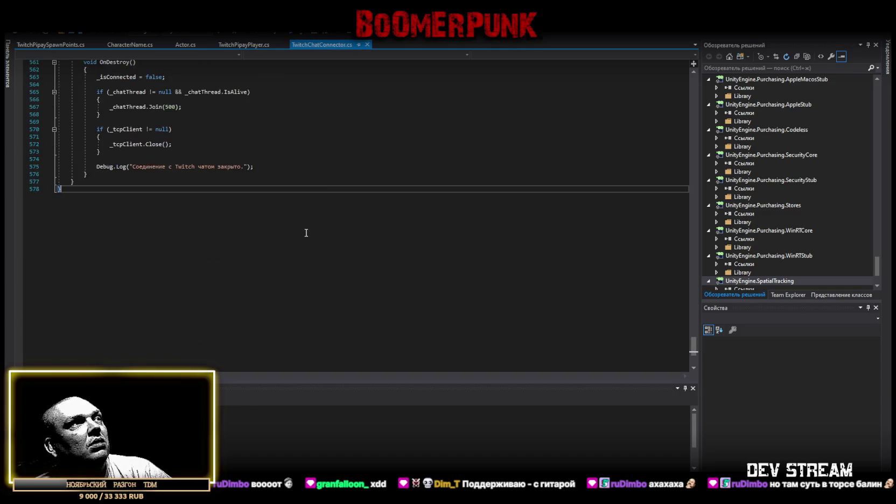
- Replace TwitchChatConnector.cs and TwitchPipayPlayer.cs with new code adding IsBroadcaster and IsArtist badges
key("ctrl+a")
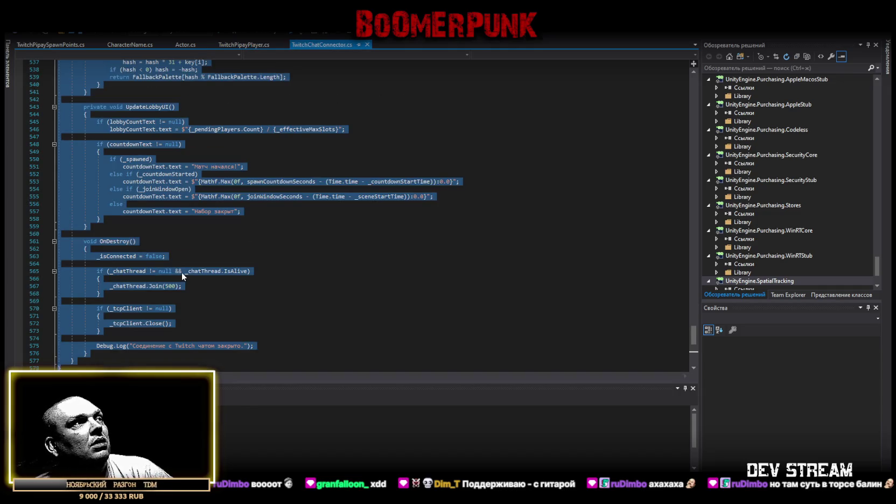
key("ctrl+v")
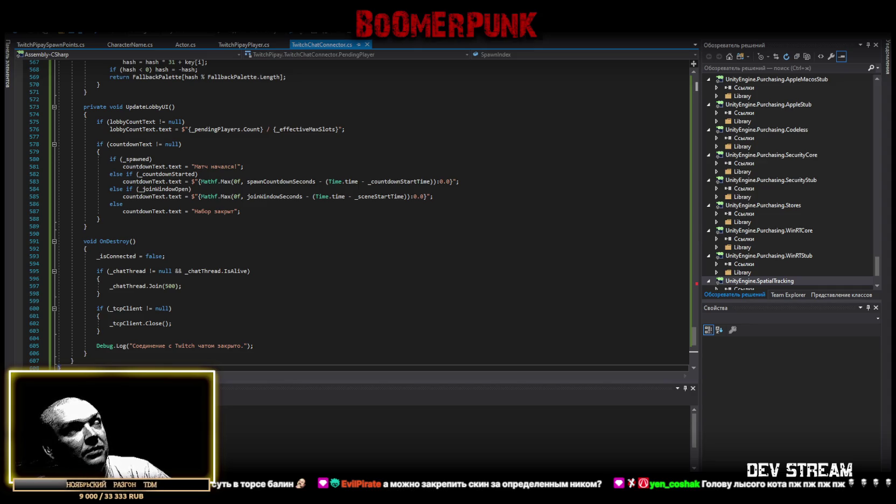
left_click(226, 45)
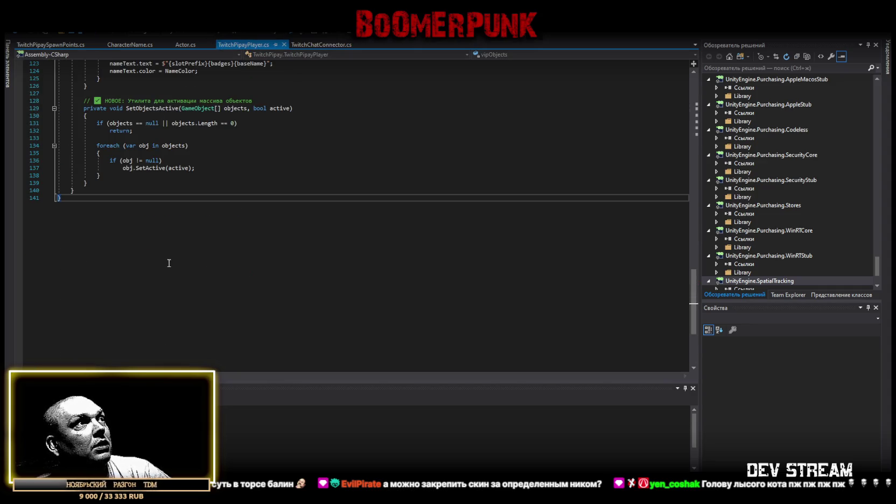
key("ctrl+a")
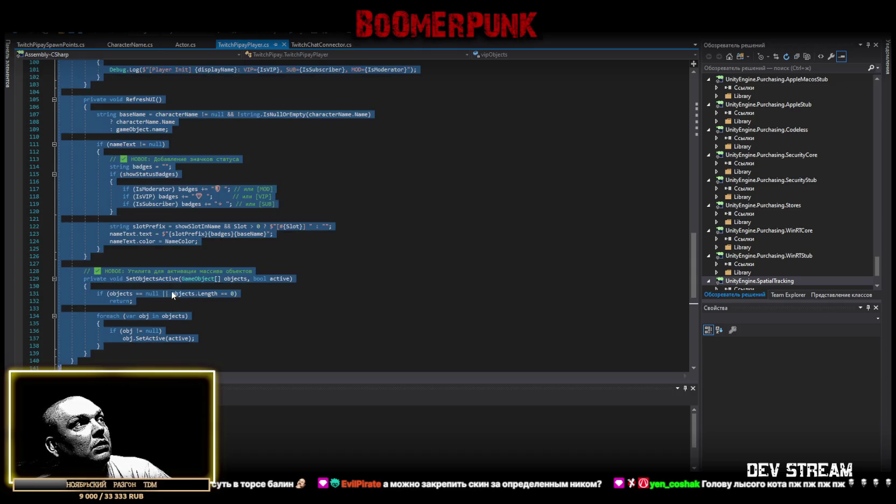
key("ctrl+v")
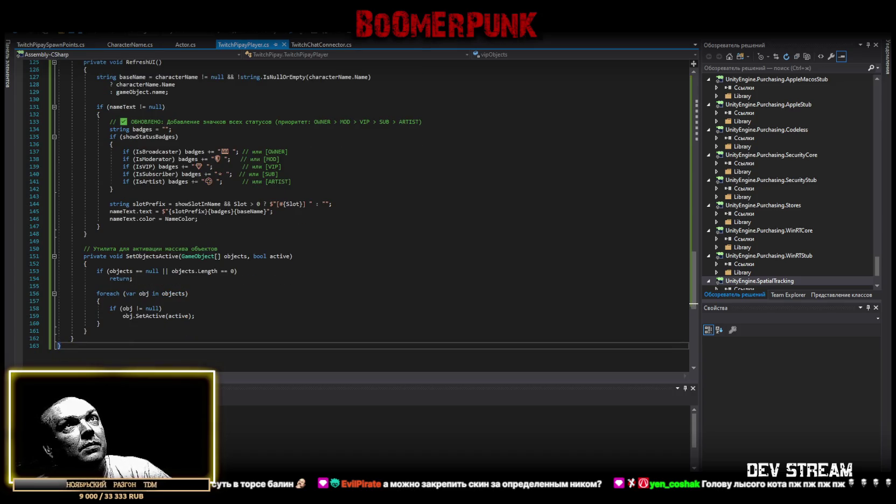
key("alt+Tab")
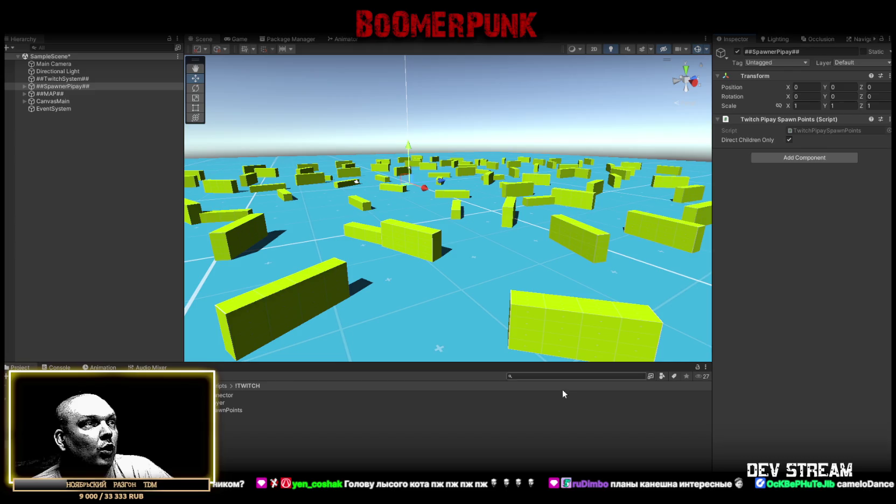
- Check the Console, then select ##TwitchSystem## and locate its TRCchaters player prefab
mouse_move(413, 146)
left_mouse_down()
mouse_move(327, 174)
mouse_move(387, 239)
mouse_move(344, 221)
left_mouse_up()
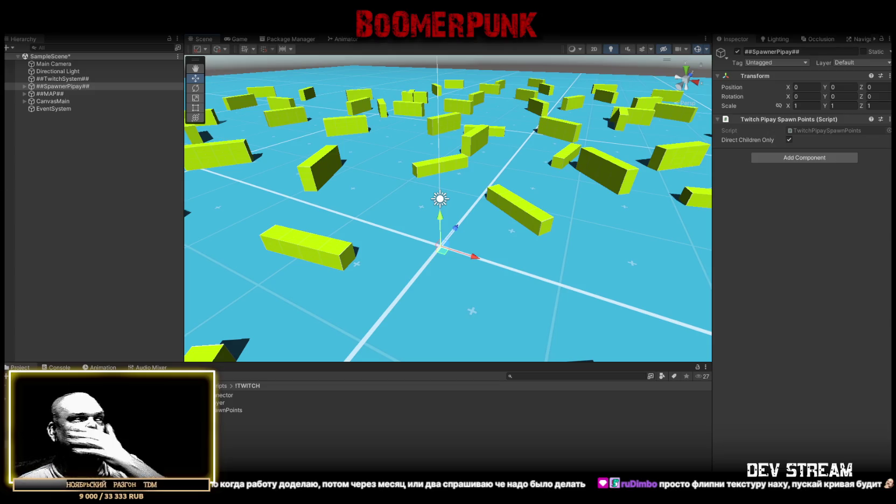
left_click(50, 366)
left_click(20, 367)
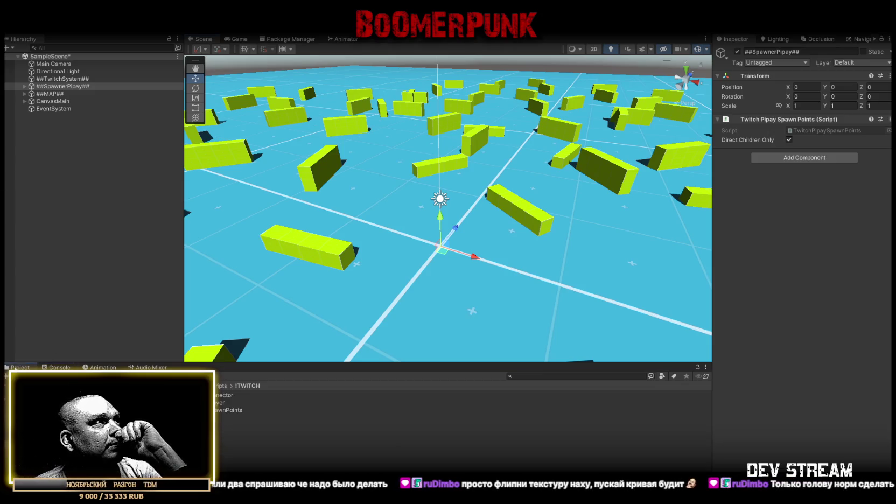
left_click(69, 78)
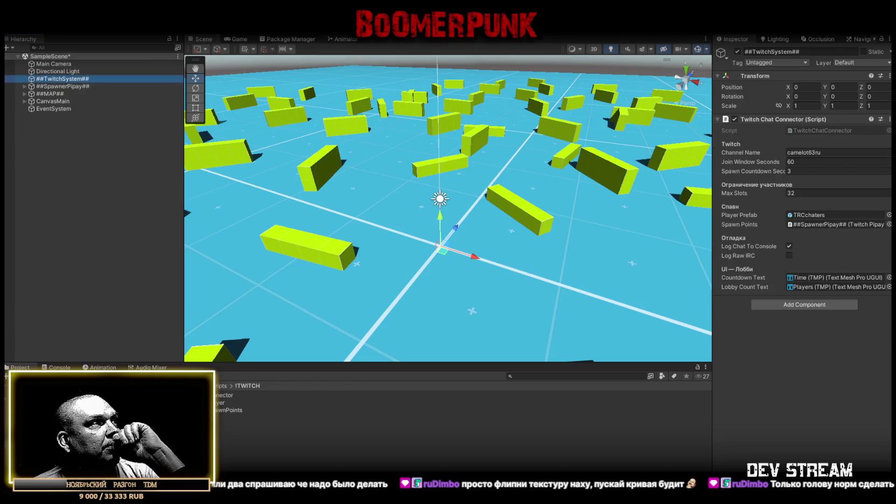
left_click(807, 215)
- Add one empty slot each to TRCchaters' Broadcaster Objects and Artist Objects lists, then open the prefab
left_click(610, 395)
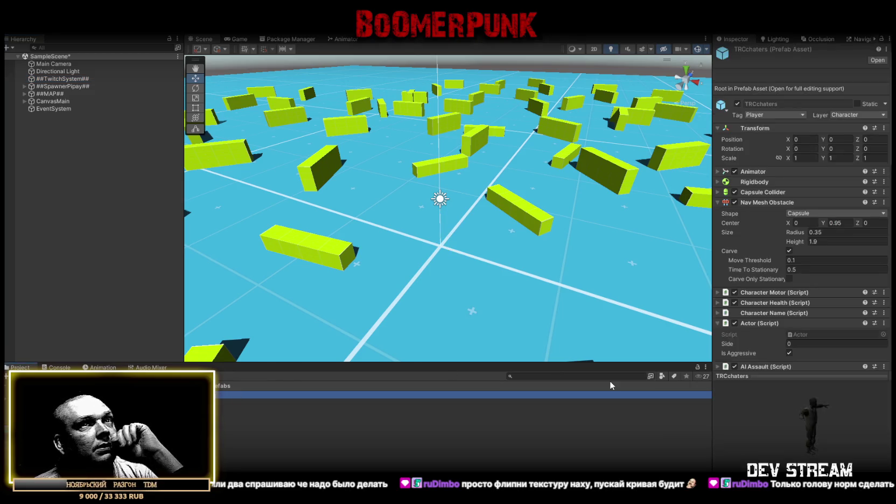
scroll(845, 243, "down", 20)
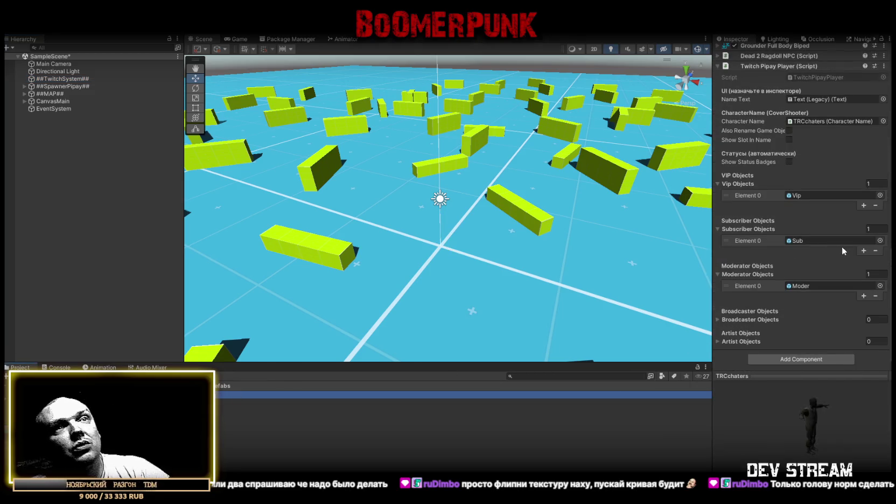
left_click(717, 320)
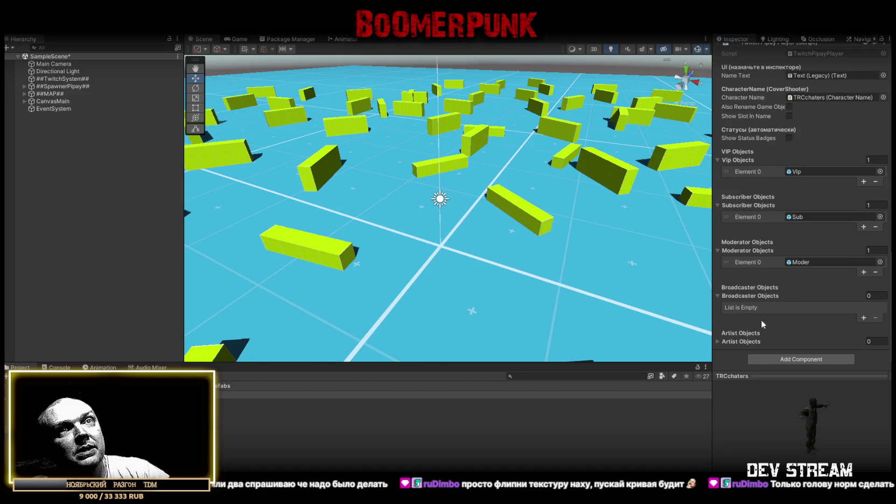
left_click(717, 341)
scroll(837, 305, "down", 2)
left_click(861, 294)
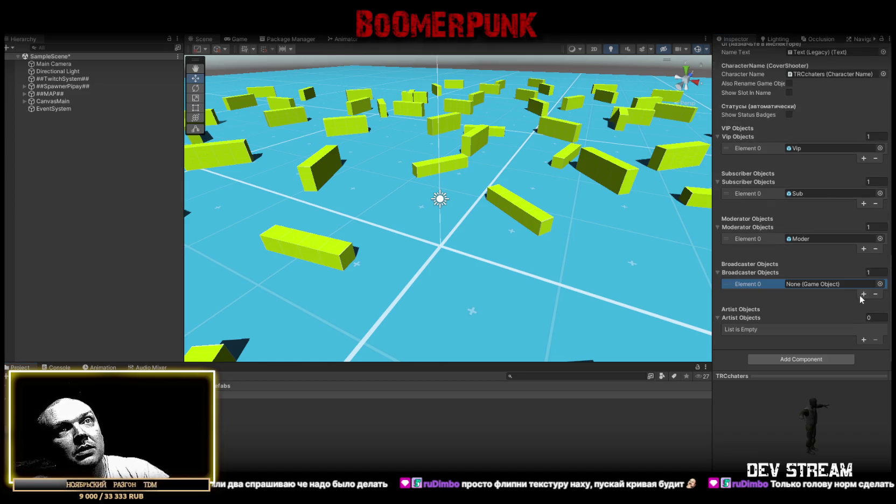
left_click(862, 339)
left_click(803, 240)
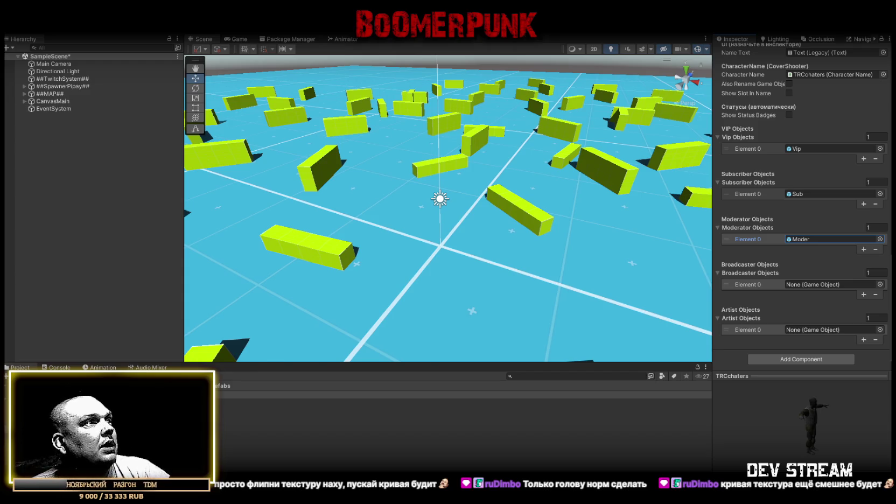
double_click(323, 395)
- Drag FirefliesYellow from the Fireflies effects folder onto DeadOff inside the TRCchaters prefab
mouse_move(396, 196)
left_mouse_down()
mouse_move(416, 182)
mouse_move(271, 198)
left_mouse_up()
scroll(371, 189, "down", 5)
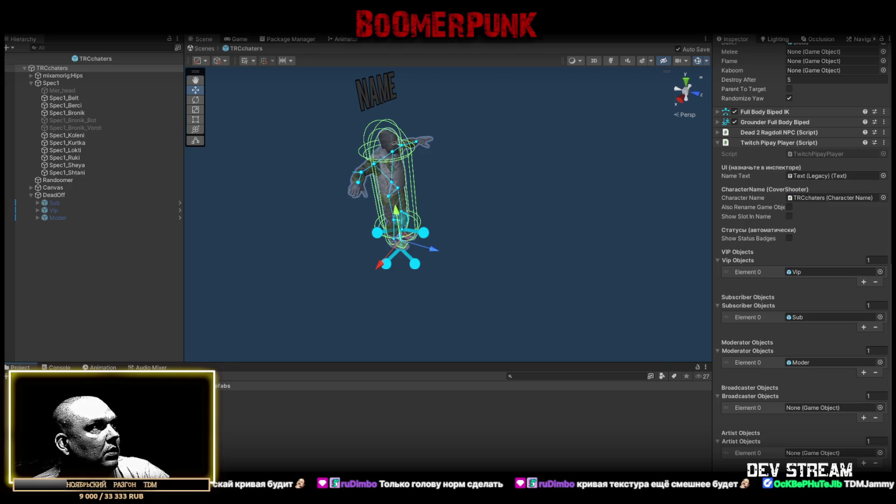
left_click(53, 442)
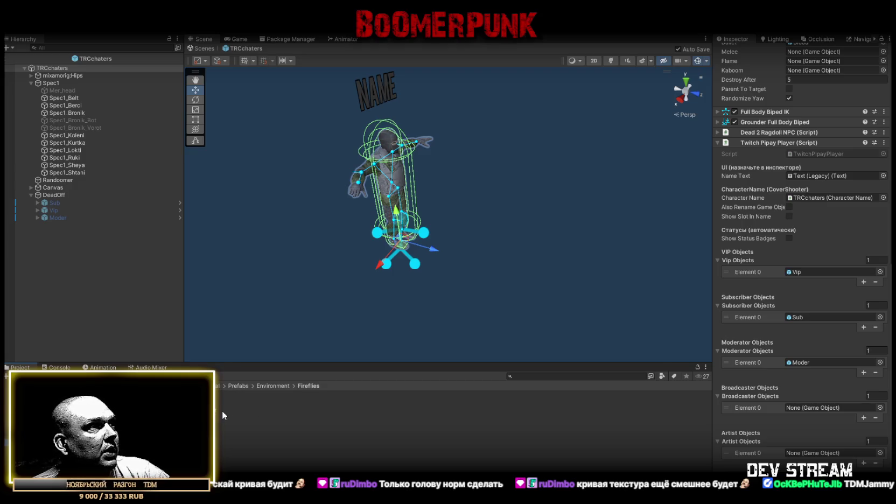
mouse_move(108, 409)
left_mouse_down()
mouse_move(90, 144)
mouse_move(66, 114)
mouse_move(59, 195)
left_mouse_up()
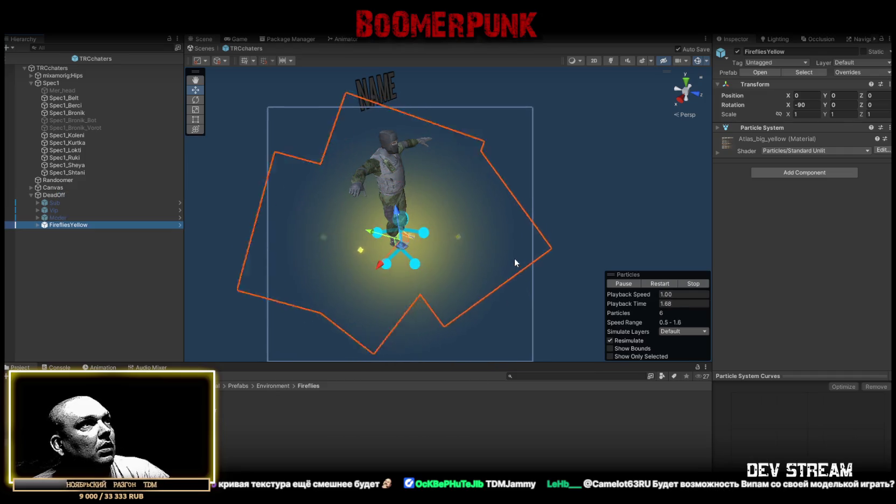
left_click(82, 222)
key("BackSpace")
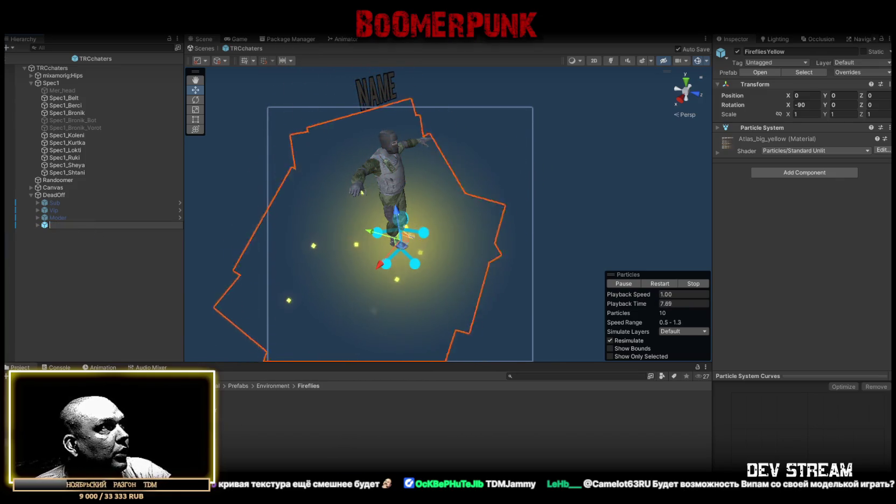
key("Escape")
left_click(64, 227)
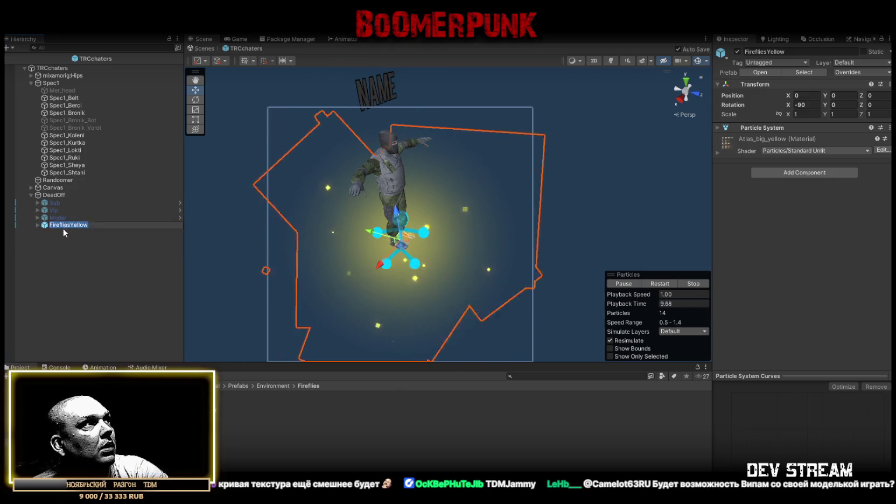
- Swap in FirefliesBlue under DeadOff, set Position Y to 1, rename it Artist and deactivate it
key("Delete")
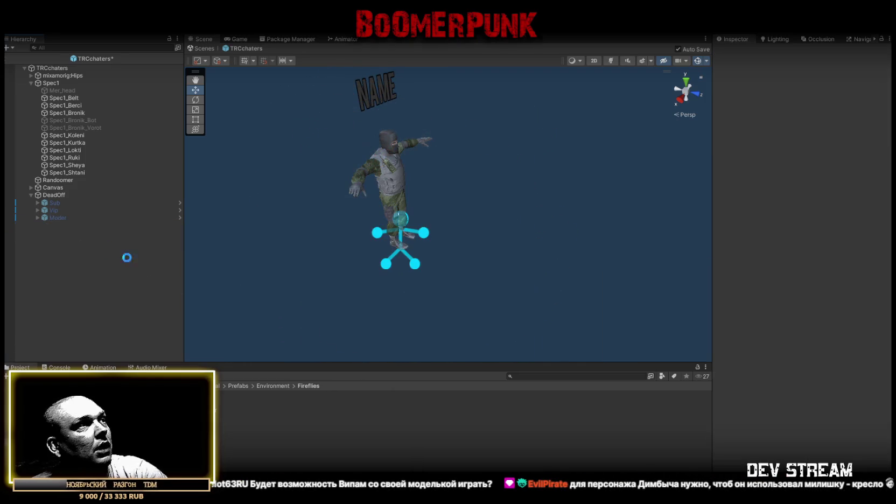
left_click_drag(60, 193, 54, 194)
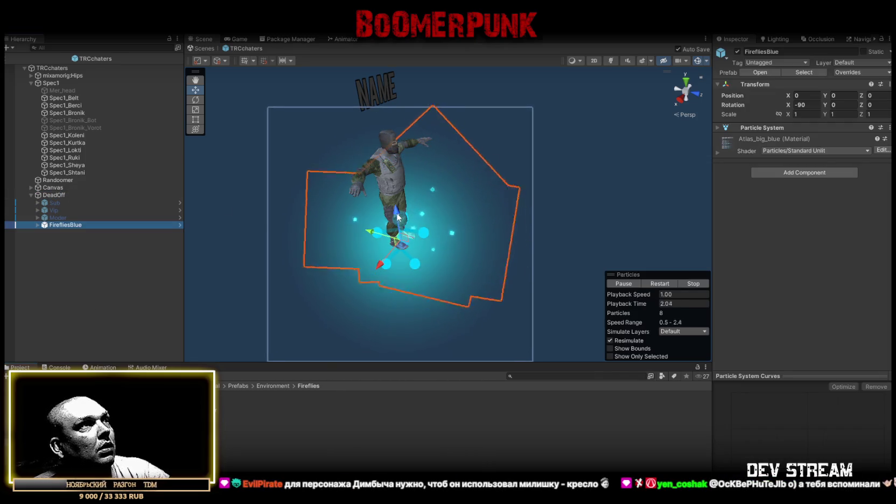
left_click(838, 95)
type("1")
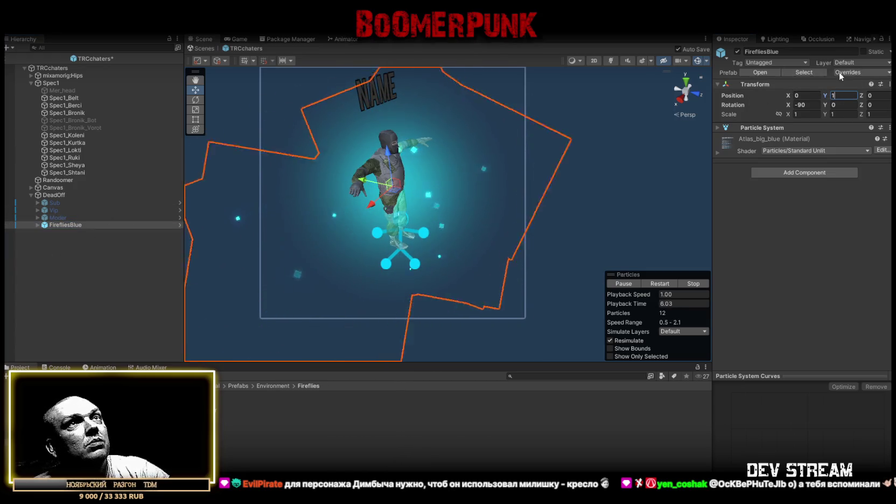
double_click(787, 50)
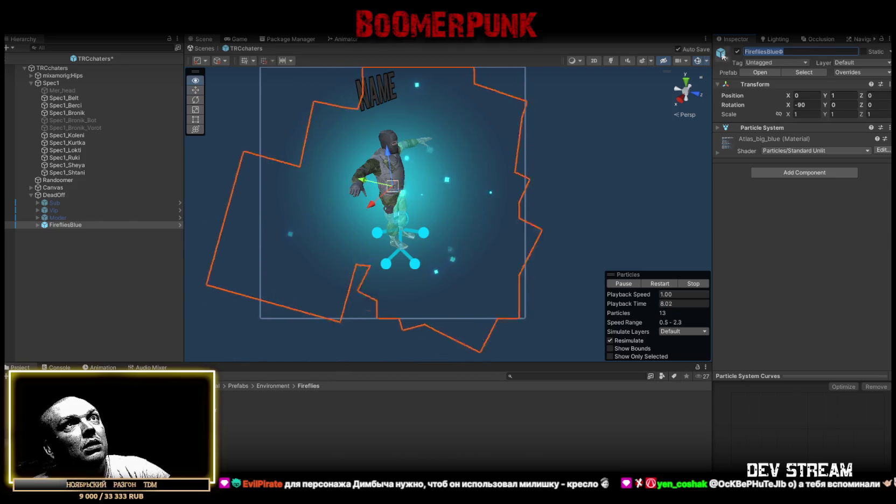
type("Artist")
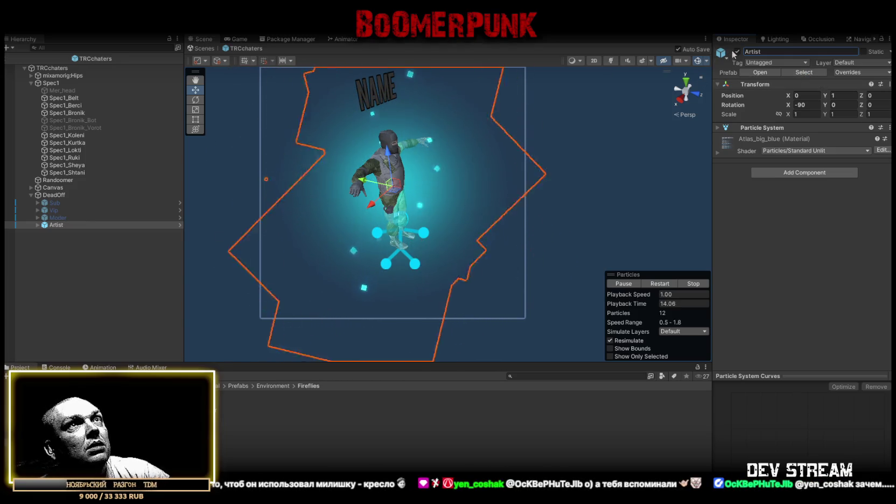
key("alt+shift+a")
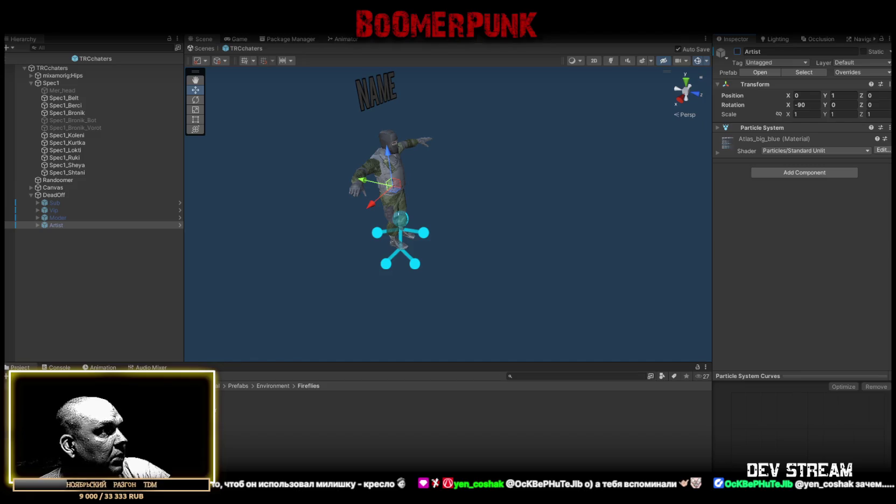
- From Prefabs > Environment > Snow, place SnowStormy under DeadOff as a trial, then delete it
left_click(7, 429)
key("Down")
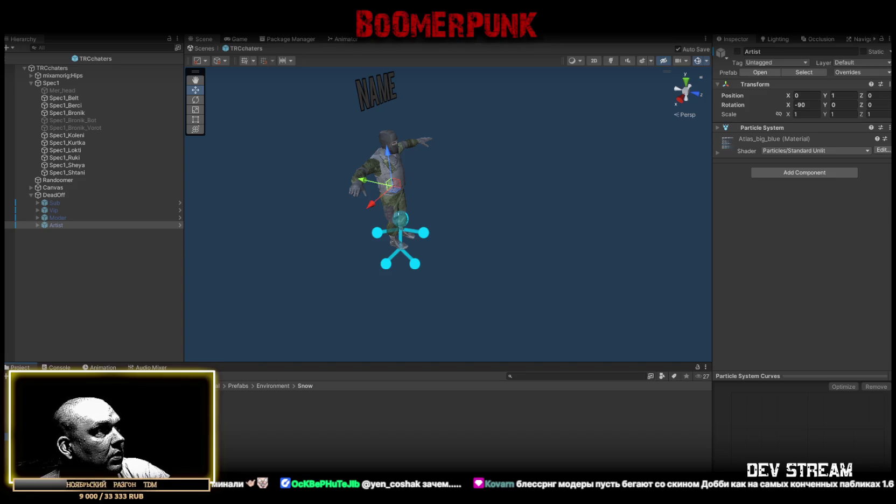
mouse_move(124, 409)
left_mouse_down()
mouse_move(56, 180)
mouse_move(55, 195)
left_mouse_up()
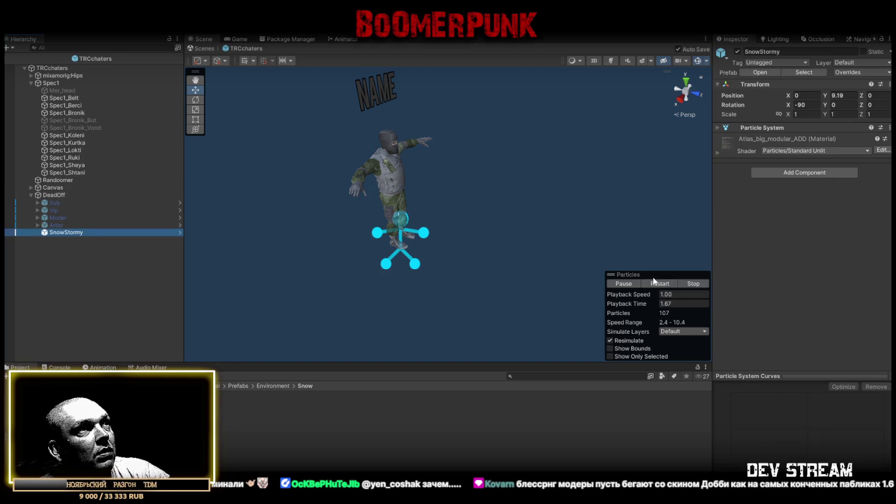
key("Delete")
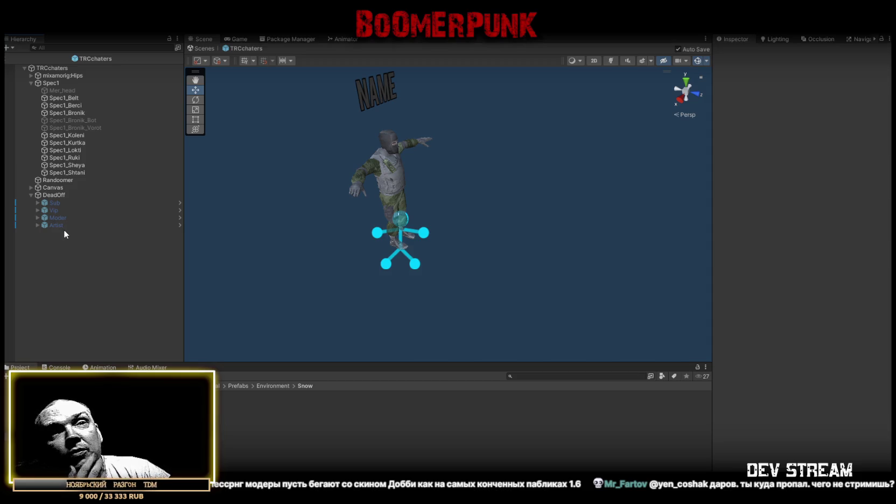
- Bring the view closer to the character and browse to the Combat > Aura > SwirlyAura prefab folder
mouse_move(455, 158)
left_mouse_down()
mouse_move(420, 176)
mouse_move(520, 241)
mouse_move(367, 231)
mouse_move(369, 150)
mouse_move(311, 216)
left_mouse_up()
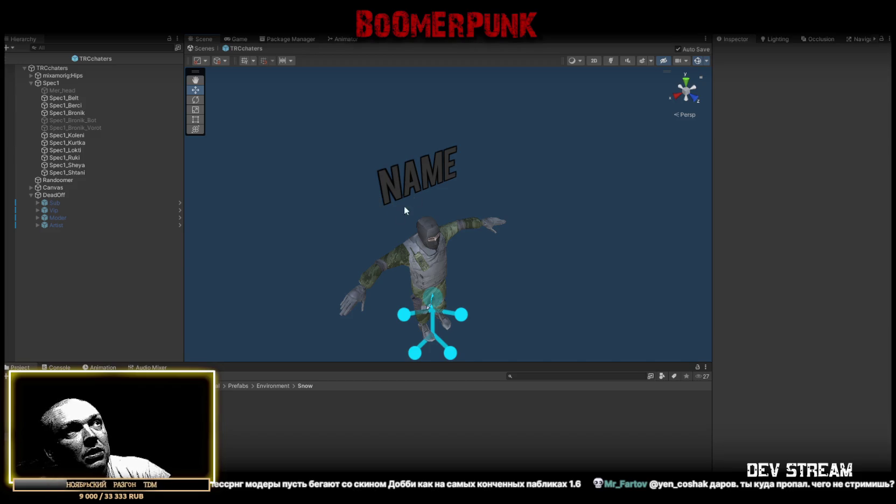
scroll(395, 260, "up", 3)
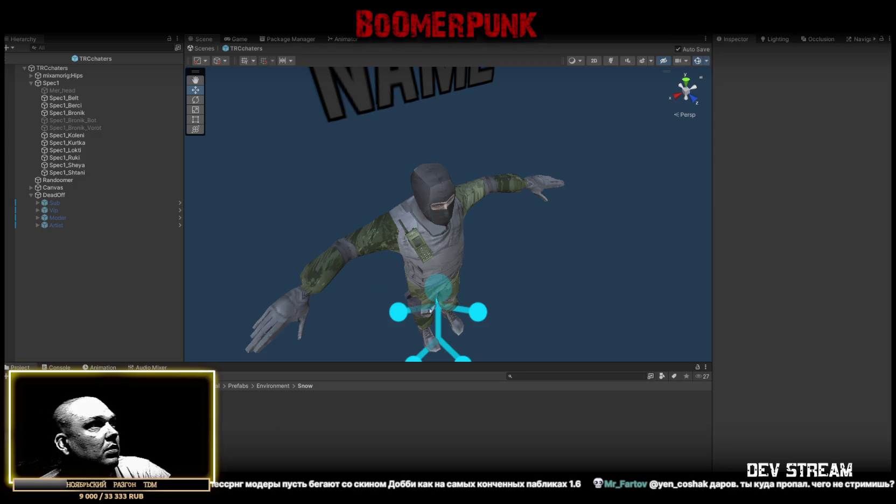
key("Down")
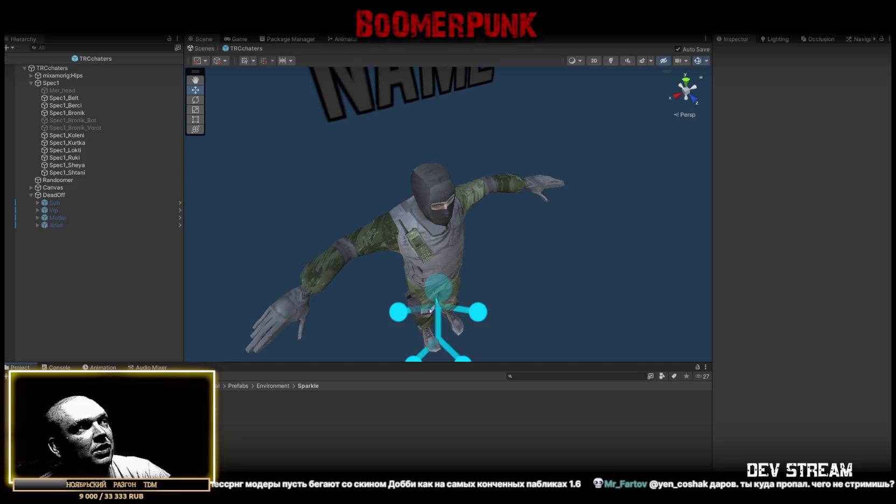
left_click(183, 427)
- Place SwirlyAuraYellow under DeadOff as a trial, then delete it again
left_click_drag(183, 432, 69, 194)
mouse_move(323, 178)
left_mouse_down()
mouse_move(350, 226)
mouse_move(332, 155)
mouse_move(329, 194)
left_mouse_up()
left_click(81, 232)
key("Delete")
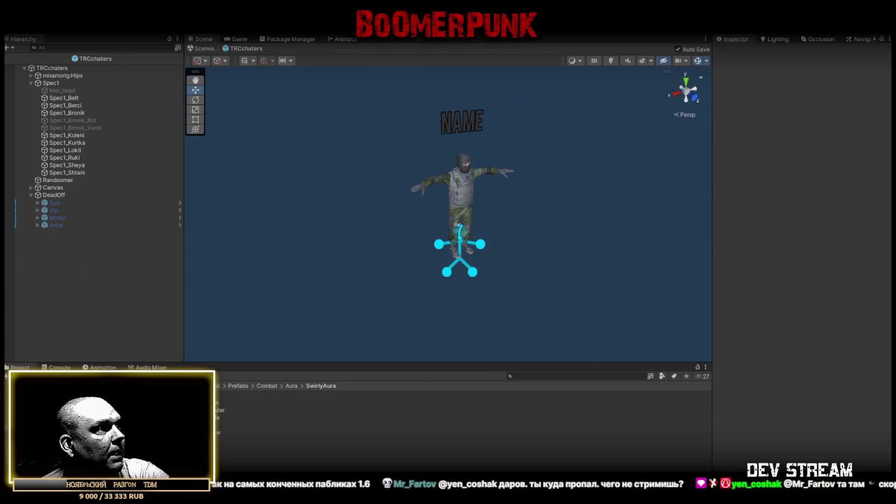
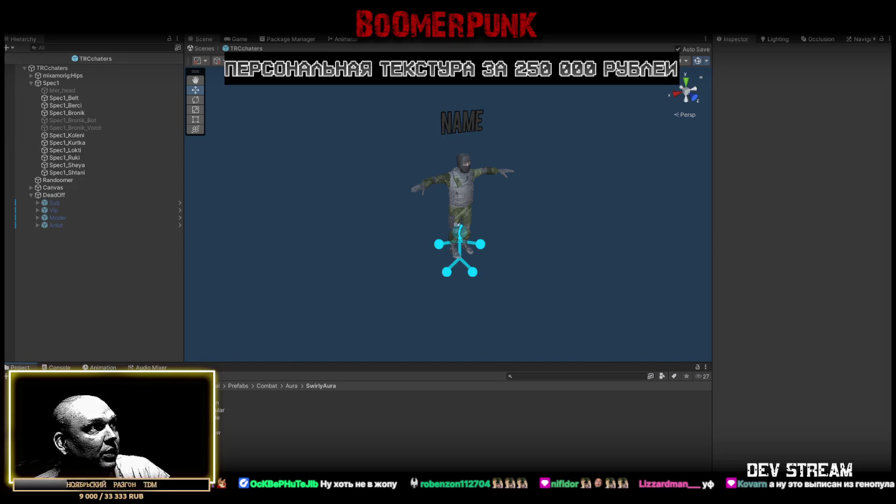
- Add the ConfettiRain prefab from the Confetti folder under DeadOff in the character
left_click(164, 471)
left_click(226, 395)
left_click(226, 402)
left_click(227, 410)
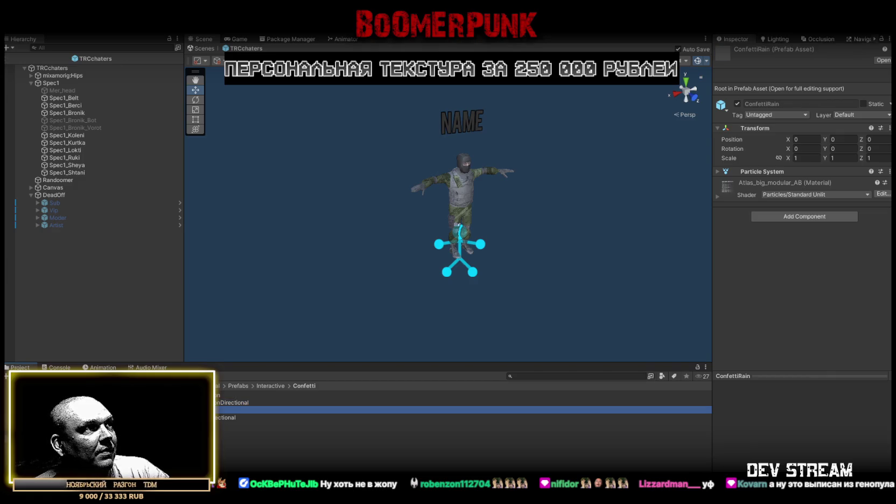
mouse_move(259, 410)
left_mouse_down()
mouse_move(70, 256)
mouse_move(60, 197)
left_mouse_up()
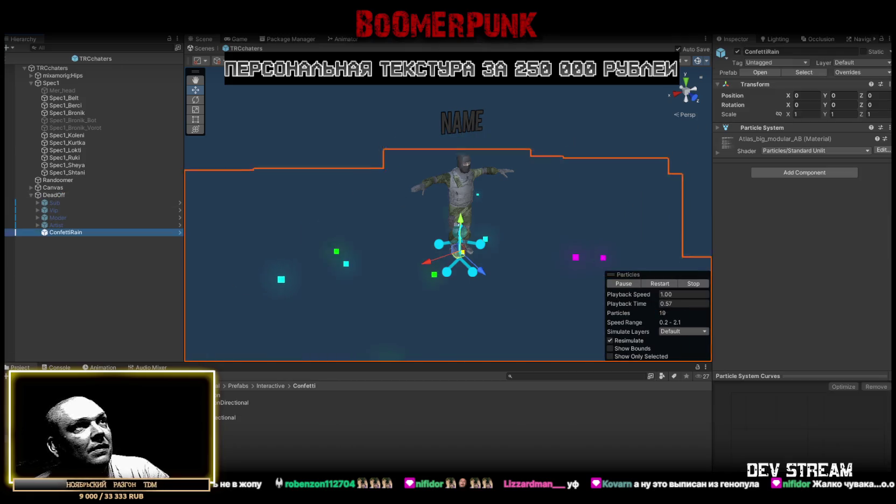
- Shrink the ConfettiRain emitter box to scale 2 by 2 and raise it to Y 3
left_click(717, 128)
scroll(793, 253, "down", 3)
left_click(764, 231)
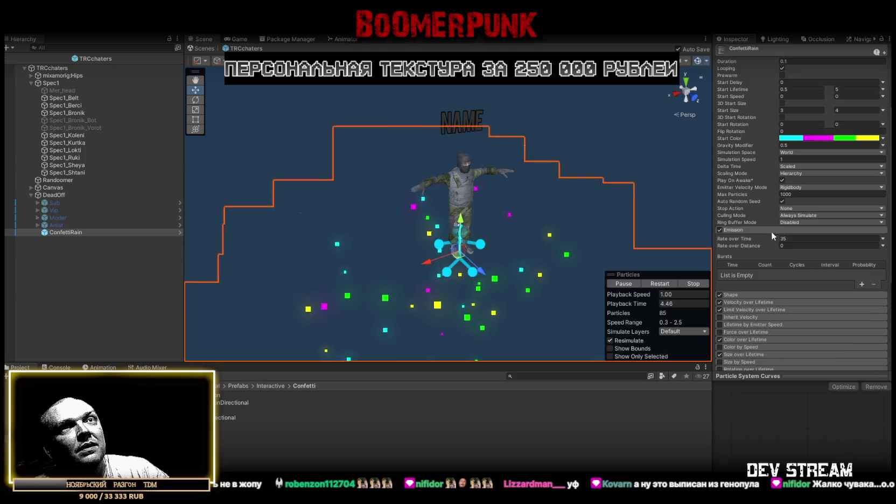
left_click(741, 294)
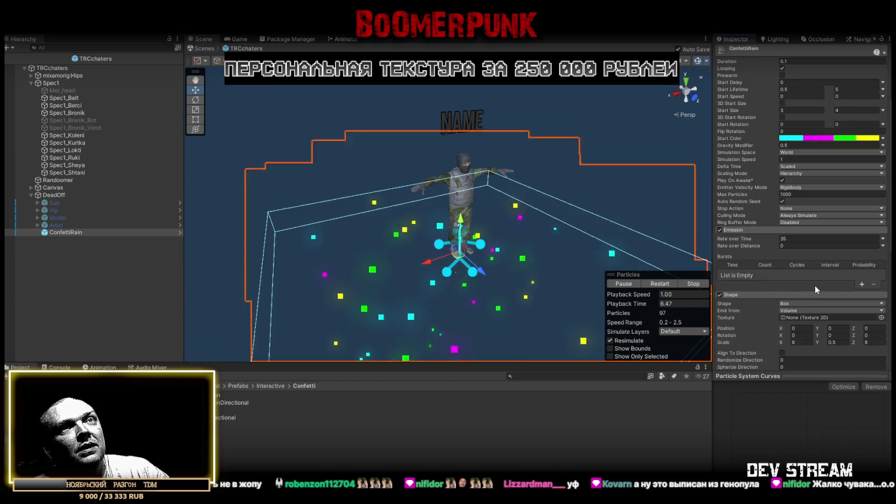
left_click(801, 342)
type("2")
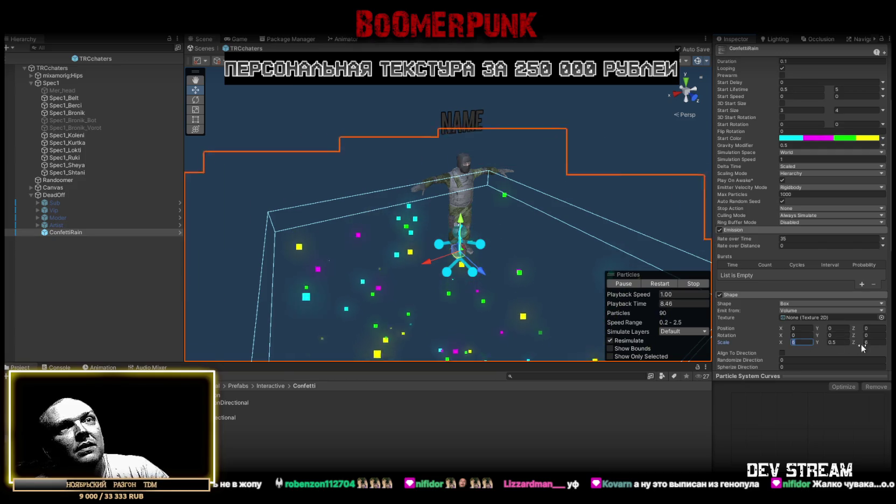
key("Return")
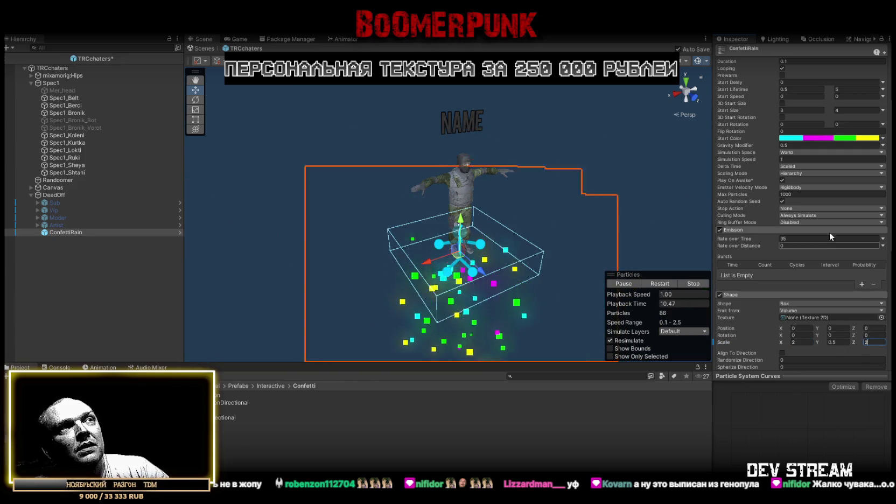
scroll(829, 229, "up", 5)
type("3")
left_click_drag(587, 172, 560, 134)
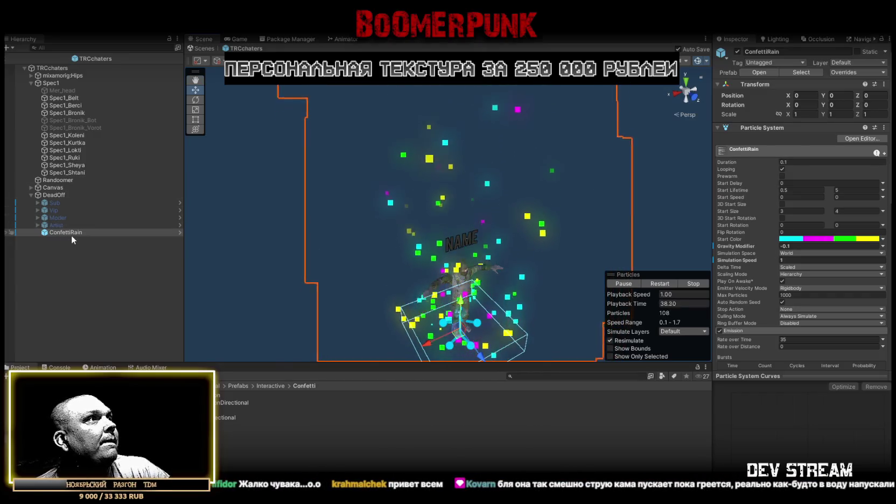
- Rename ConfettiRain to Streamer and deactivate it
left_click(69, 231)
key("BackSpace")
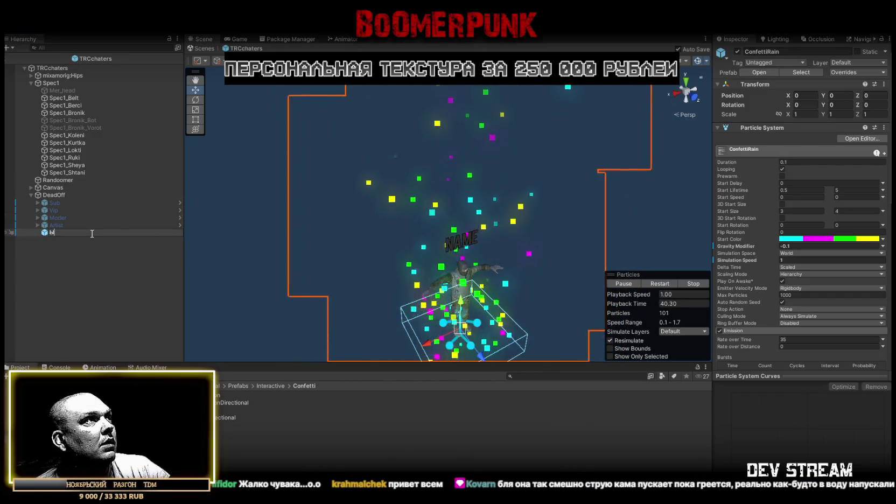
type("St")
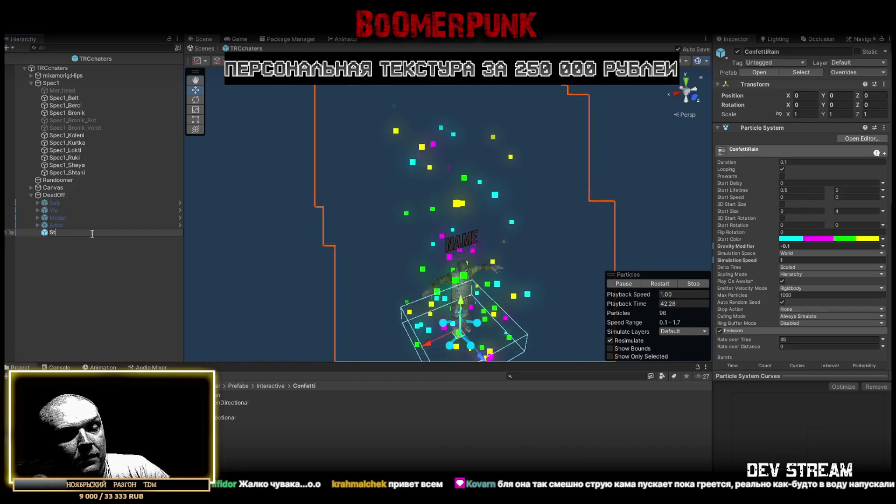
type("reamer")
key("Return")
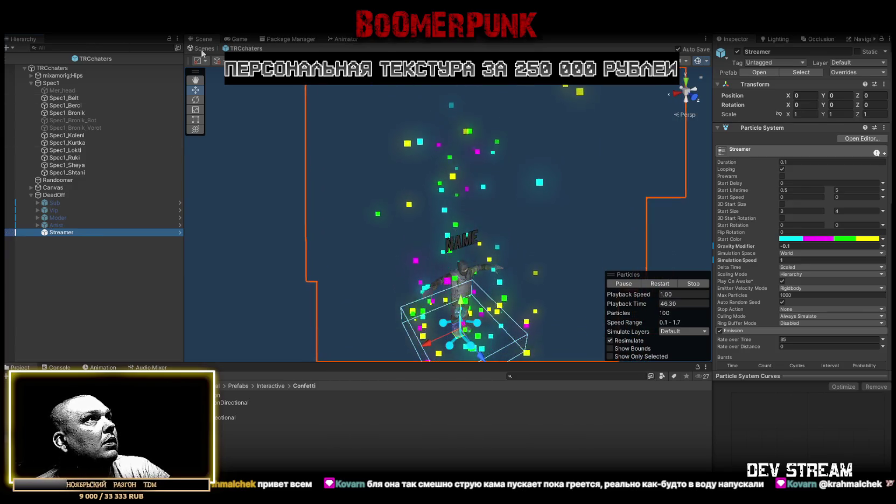
left_click(737, 51)
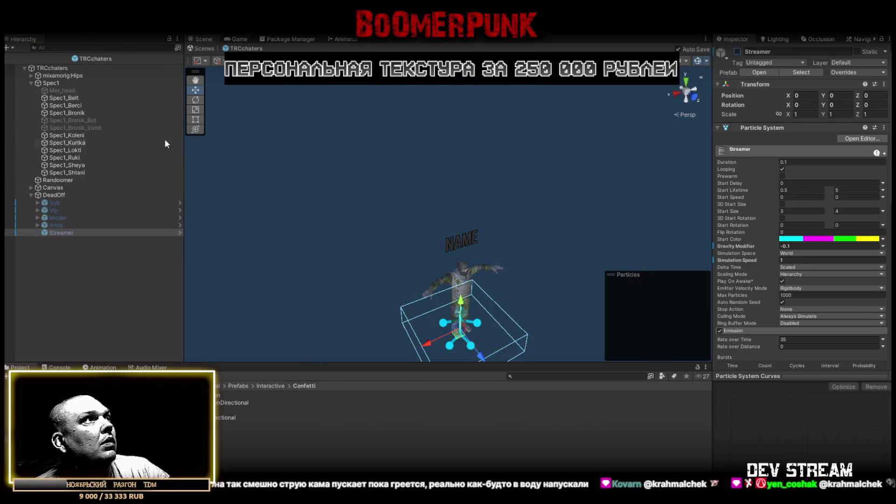
- Assign Streamer and Artist as TRCchaters' broadcaster and artist badges, then return to SampleScene
left_click(42, 68)
scroll(800, 364, "down", 10)
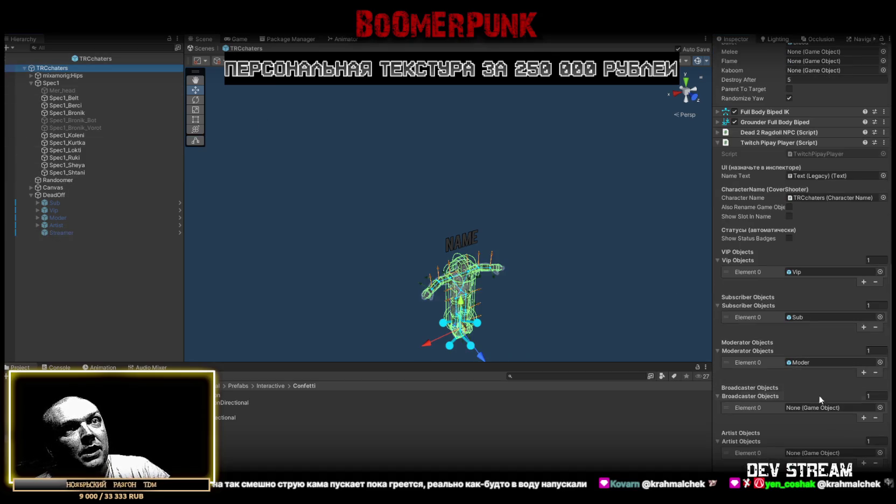
left_click_drag(60, 233, 821, 407)
mouse_move(56, 225)
left_mouse_down()
mouse_move(593, 350)
mouse_move(807, 451)
left_mouse_up()
mouse_move(516, 210)
left_mouse_down()
mouse_move(526, 212)
mouse_move(485, 203)
left_mouse_up()
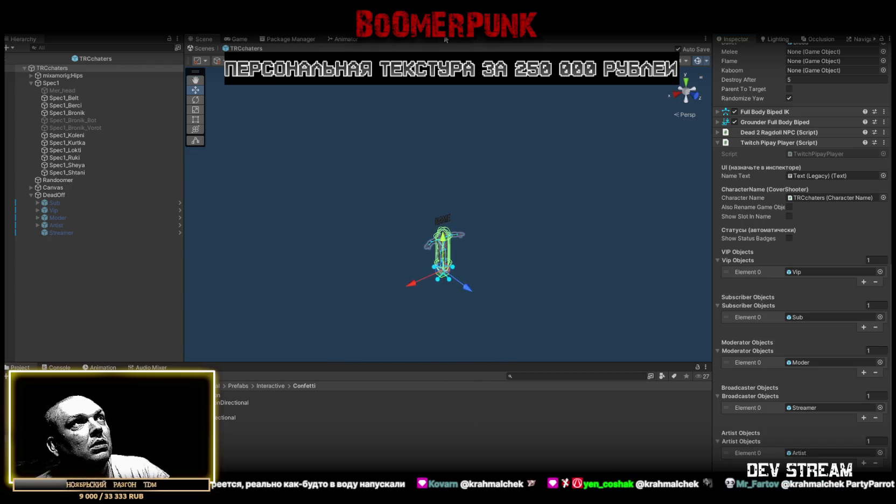
left_click(204, 48)
left_click_drag(345, 302, 343, 297)
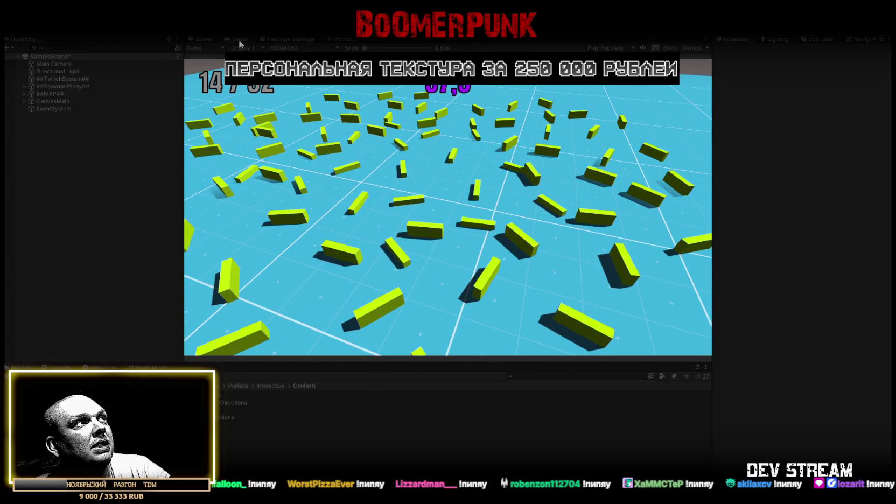
- Watch the spawned Twitch players' match in a maximized Game view, then restore the editor layout
key("shift+space")
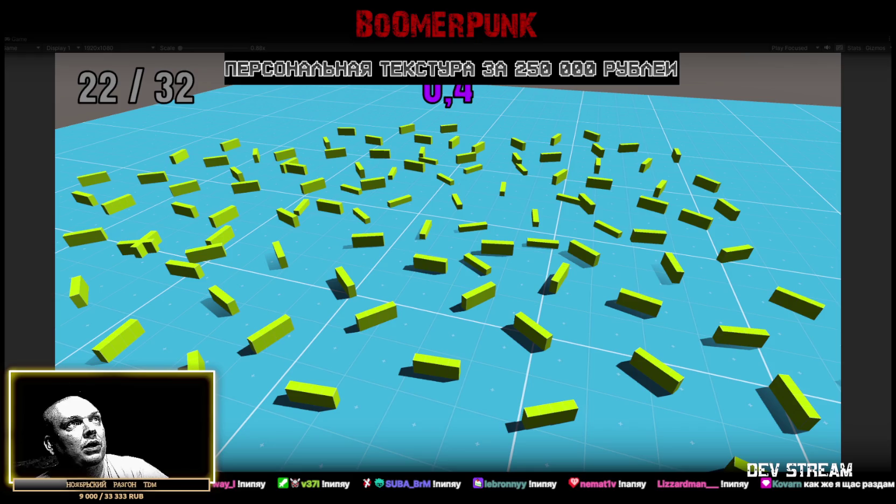
key("ctrl+1")
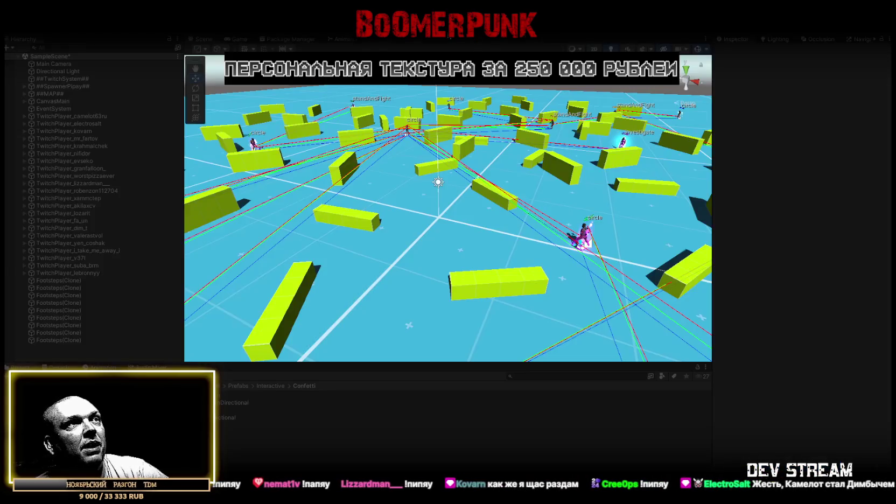
- Turn off Gizmos and fly in on a spawned player's glowing badge, then switch to the Game view
left_click_drag(682, 85, 689, 40)
left_click(697, 48)
left_click_drag(430, 188, 393, 199)
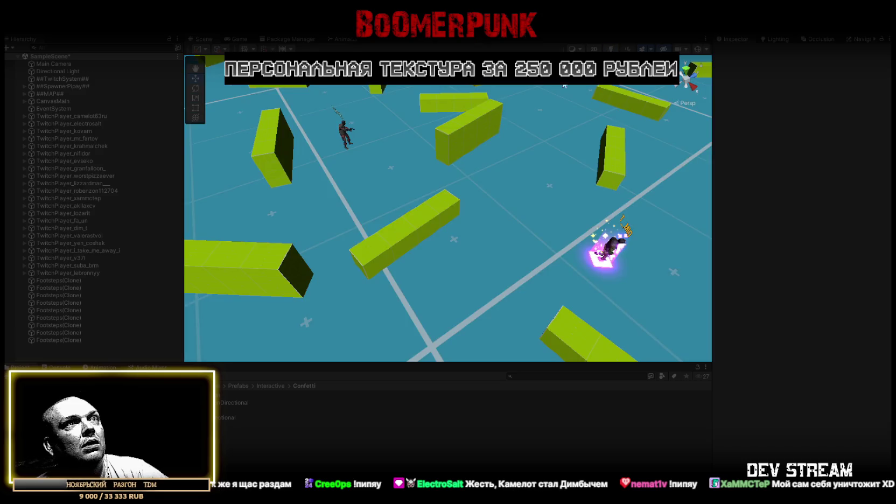
mouse_move(527, 205)
left_mouse_down()
mouse_move(518, 211)
mouse_move(392, 153)
mouse_move(551, 204)
mouse_move(662, 199)
mouse_move(632, 204)
mouse_move(525, 183)
mouse_move(458, 156)
mouse_move(609, 147)
mouse_move(673, 174)
mouse_move(730, 174)
mouse_move(733, 157)
mouse_move(502, 230)
mouse_move(439, 275)
mouse_move(361, 222)
mouse_move(352, 232)
mouse_move(636, 262)
mouse_move(765, 241)
left_mouse_up()
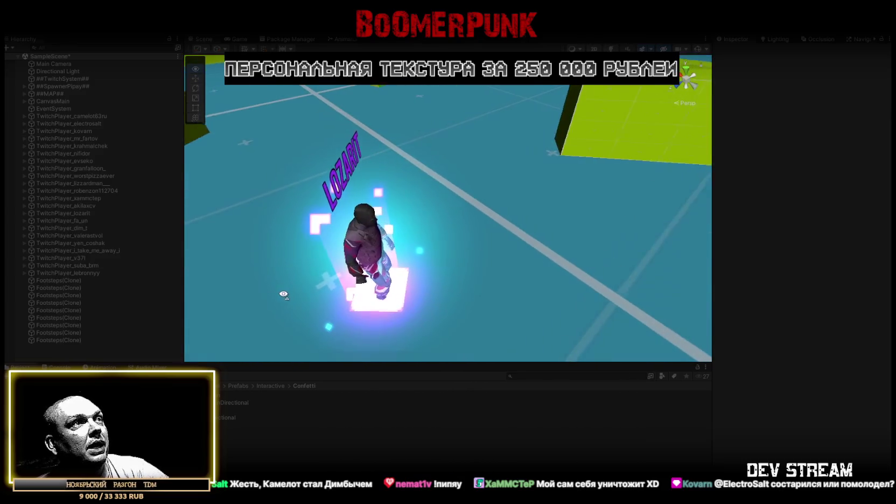
mouse_move(402, 253)
left_mouse_down()
mouse_move(359, 260)
mouse_move(481, 192)
mouse_move(429, 201)
left_mouse_up()
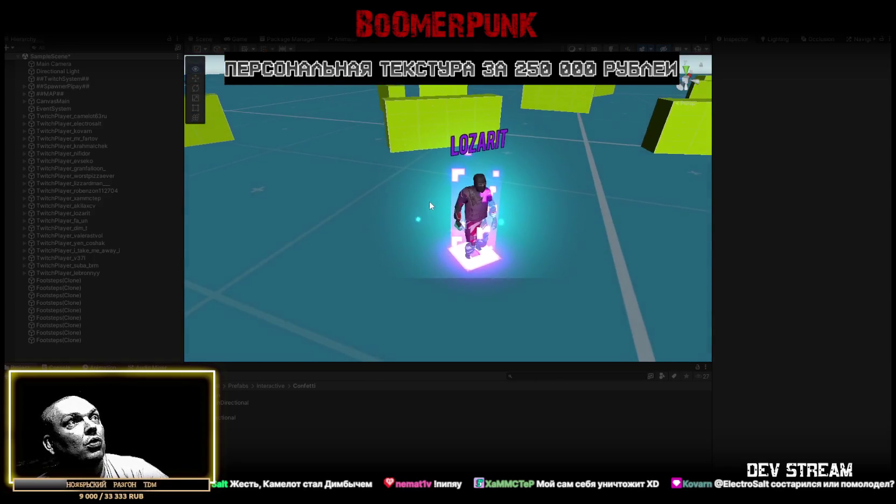
mouse_move(564, 203)
left_mouse_down()
mouse_move(506, 137)
mouse_move(490, 162)
mouse_move(534, 196)
mouse_move(612, 195)
mouse_move(610, 242)
left_mouse_up()
key("f")
left_click(238, 41)
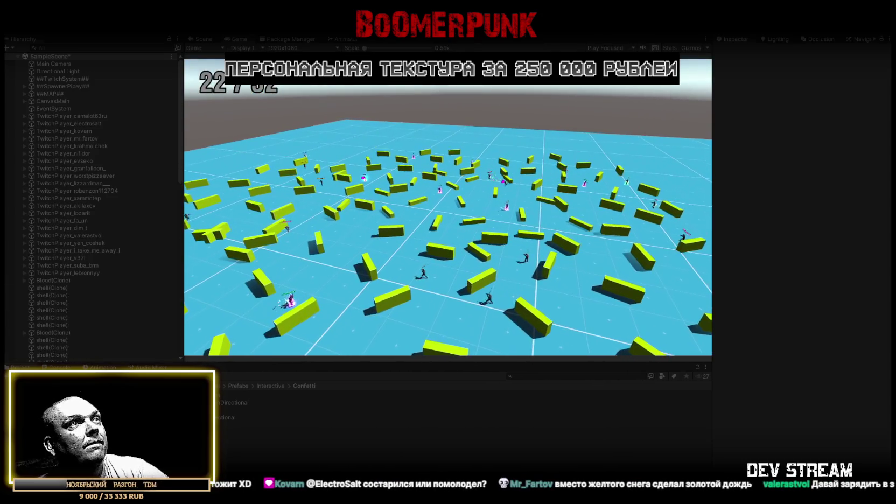
- Maximize the Game tab to watch the running match with spawned players full screen
double_click(238, 39)
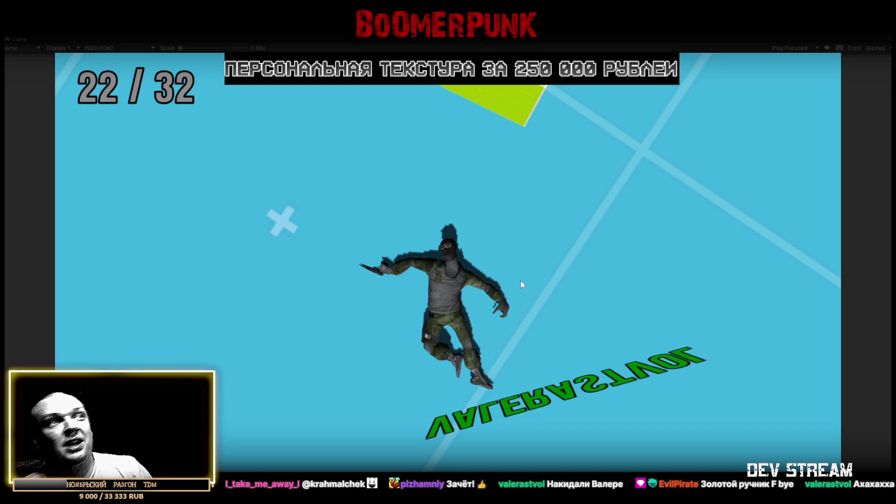
left_click(521, 281)
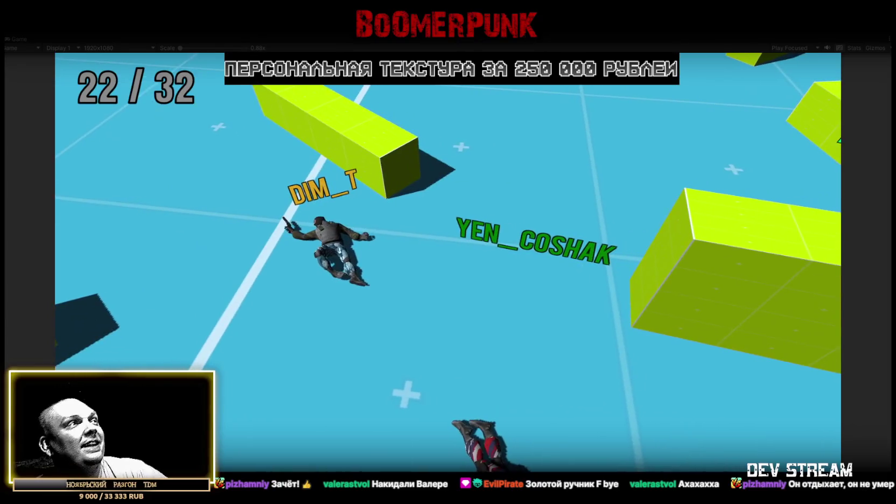
double_click(22, 40)
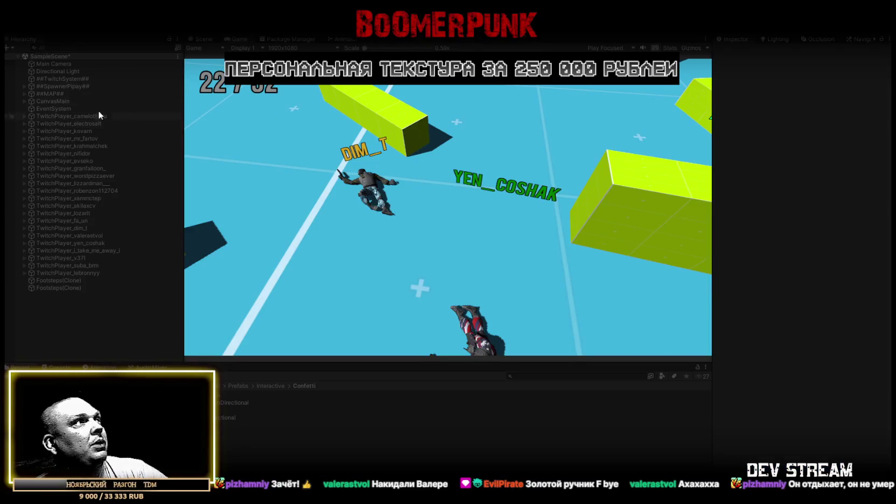
left_click(68, 64)
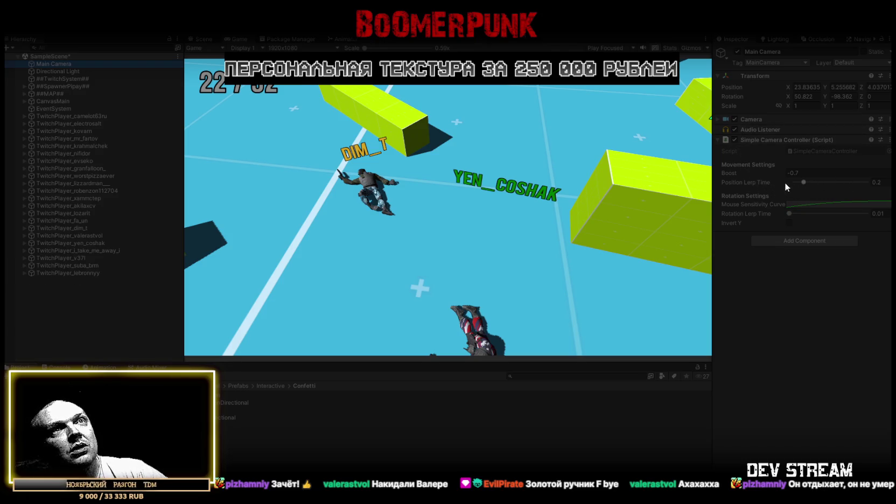
key("w")
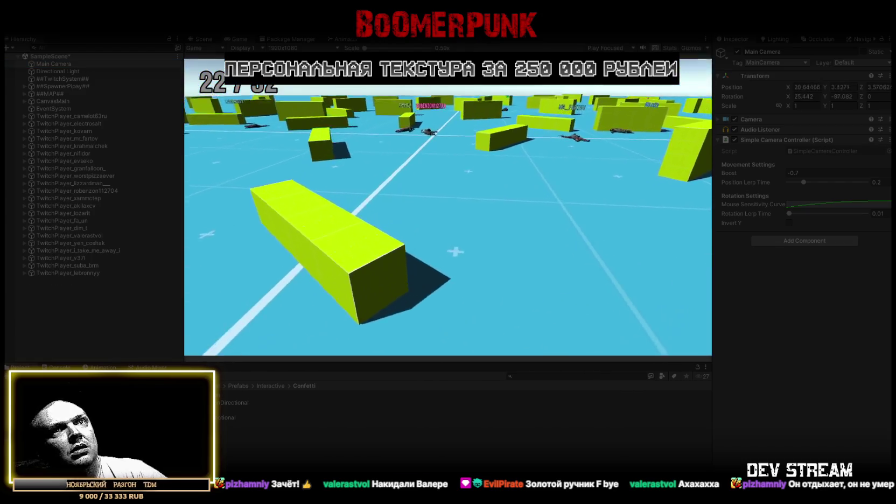
scroll(448, 207, "up", 12)
key("w")
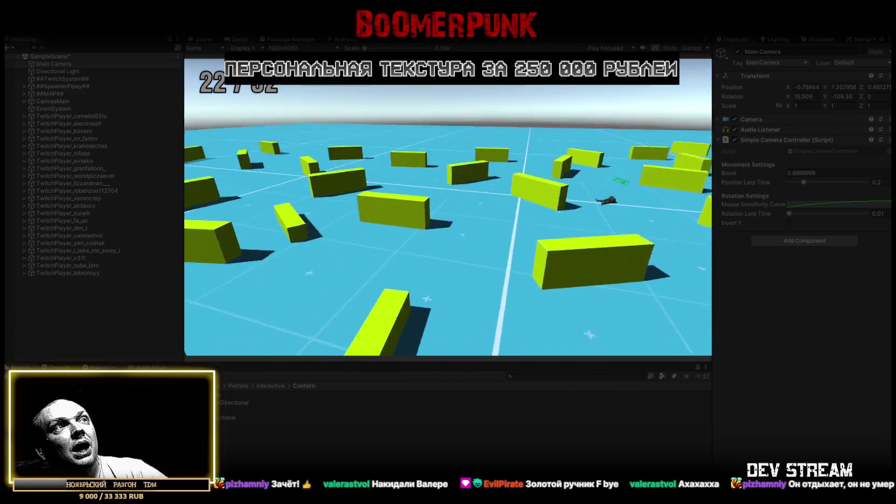
scroll(448, 207, "up", 3)
key("e")
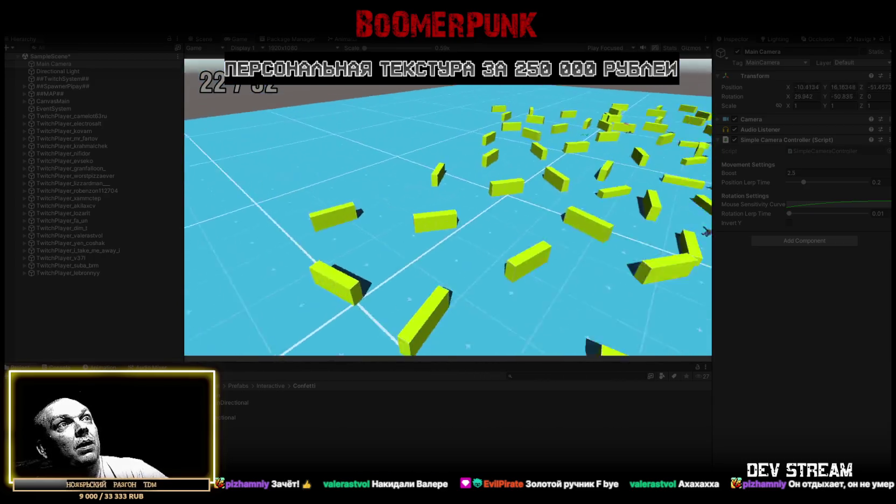
scroll(448, 207, "down", 6)
key("q")
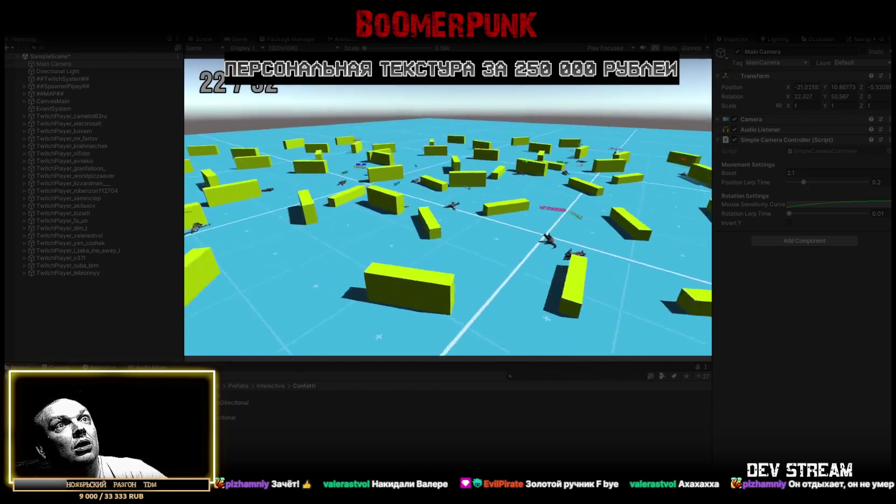
scroll(448, 208, "up", 8)
key("w")
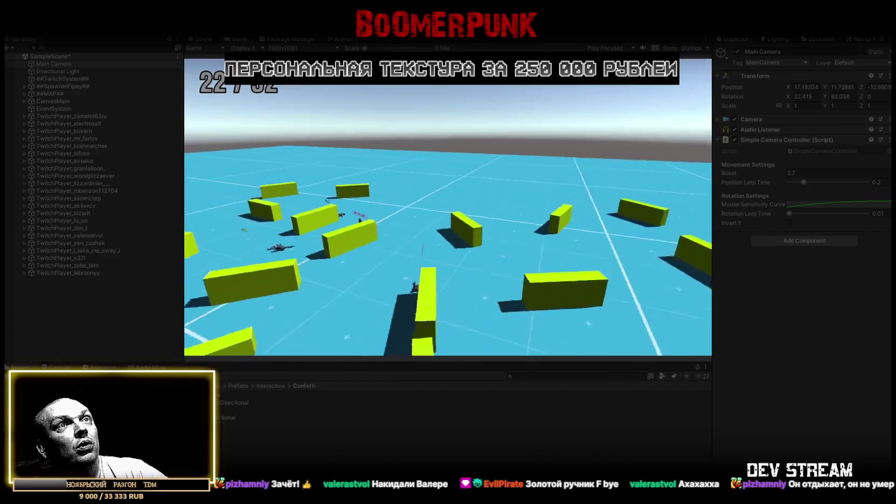
scroll(448, 207, "down", 20)
key("w")
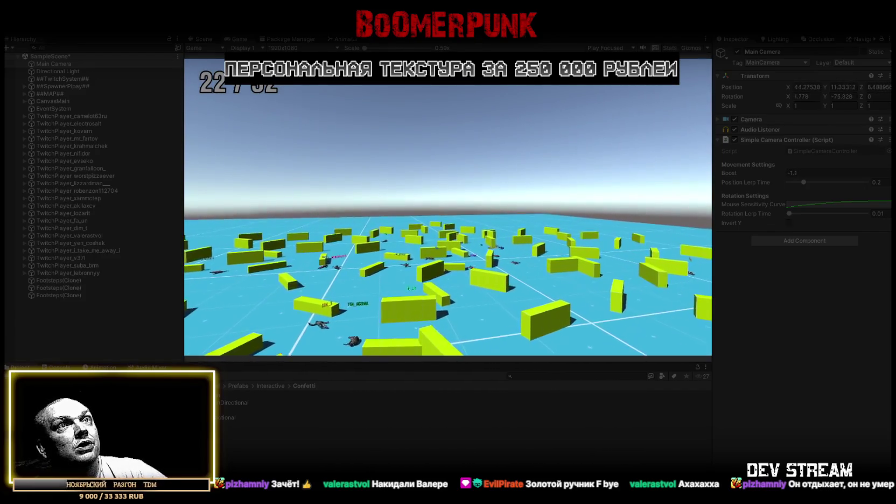
scroll(448, 207, "down", 15)
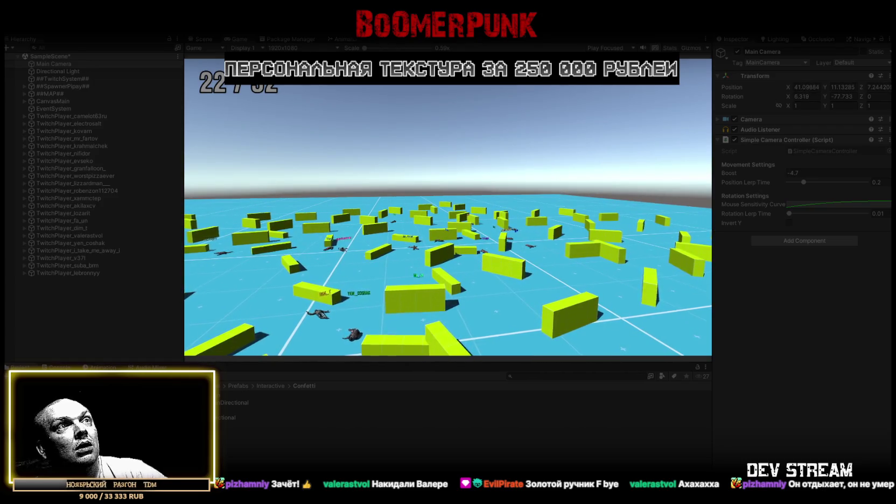
key("w")
scroll(448, 207, "up", 20)
key("w")
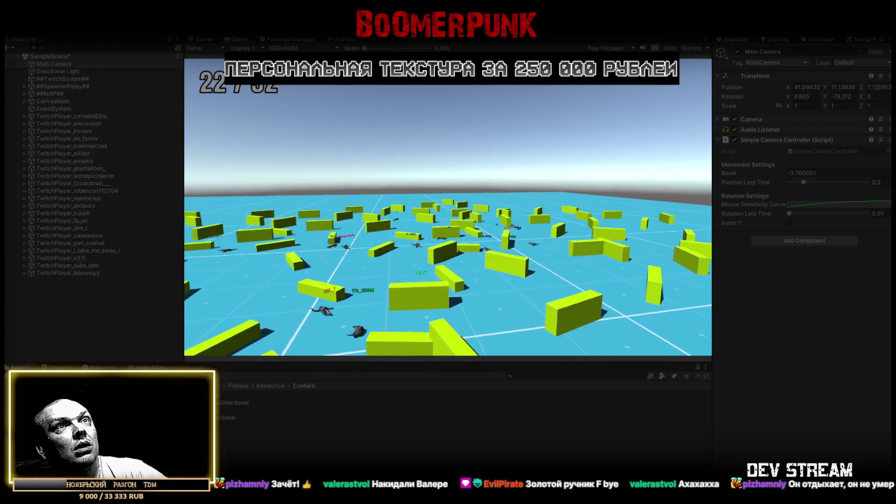
scroll(447, 207, "up", 9)
key("w")
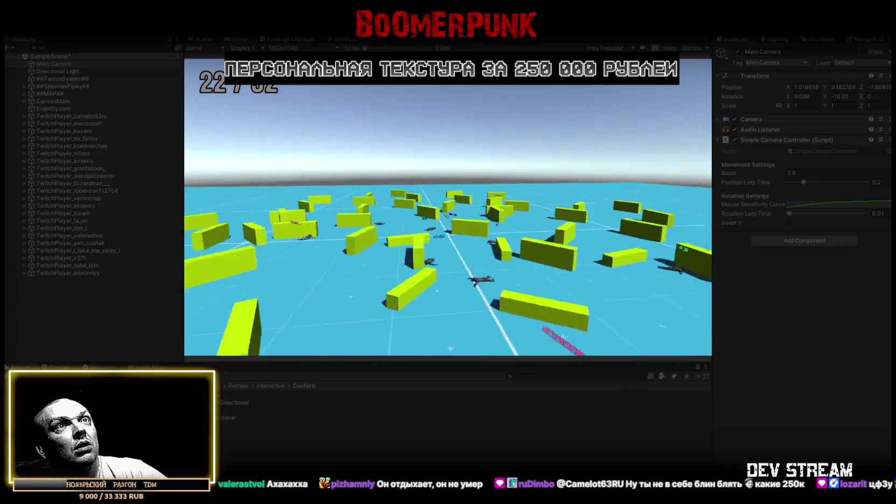
scroll(448, 207, "down", 4)
key("w")
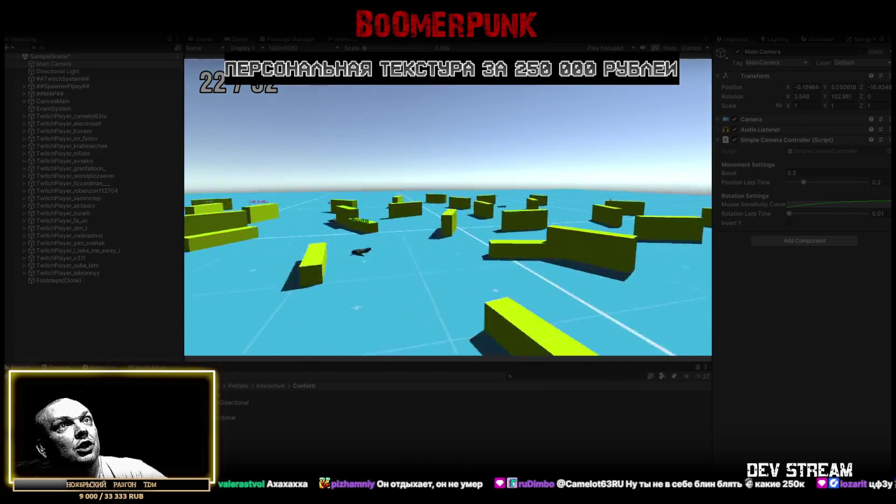
scroll(448, 208, "down", 2)
key("w")
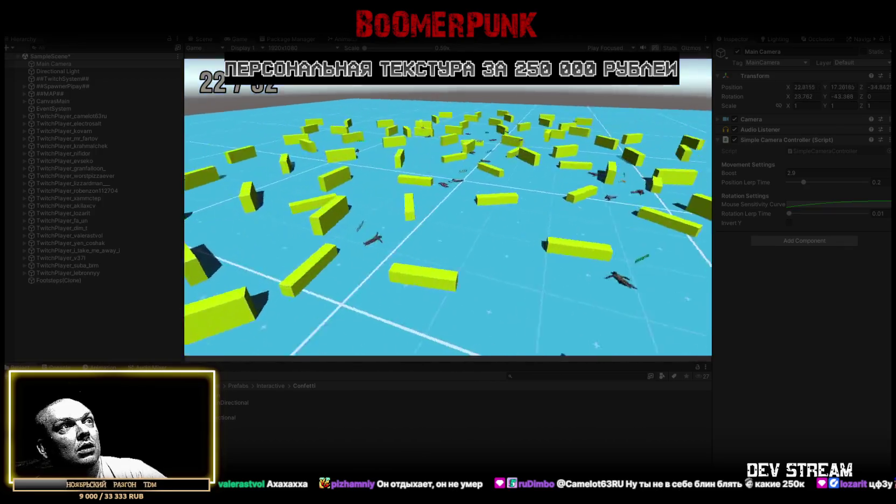
scroll(448, 207, "down", 3)
key("w")
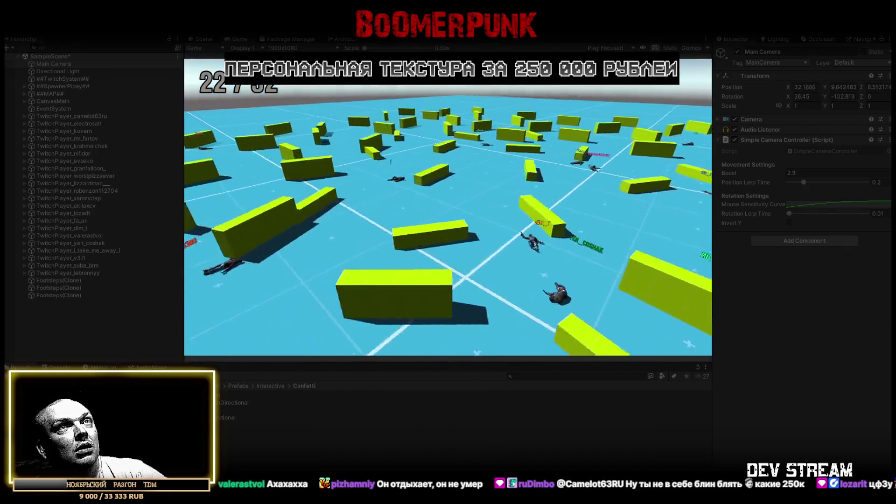
key("w")
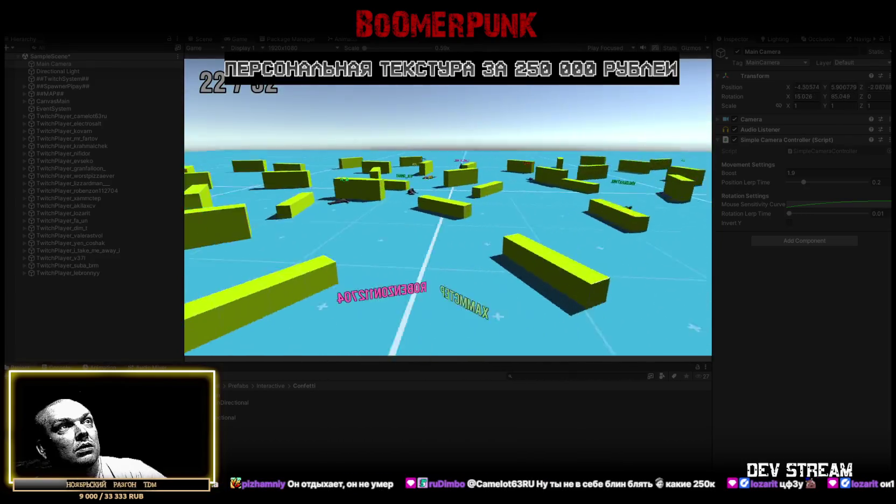
key("w")
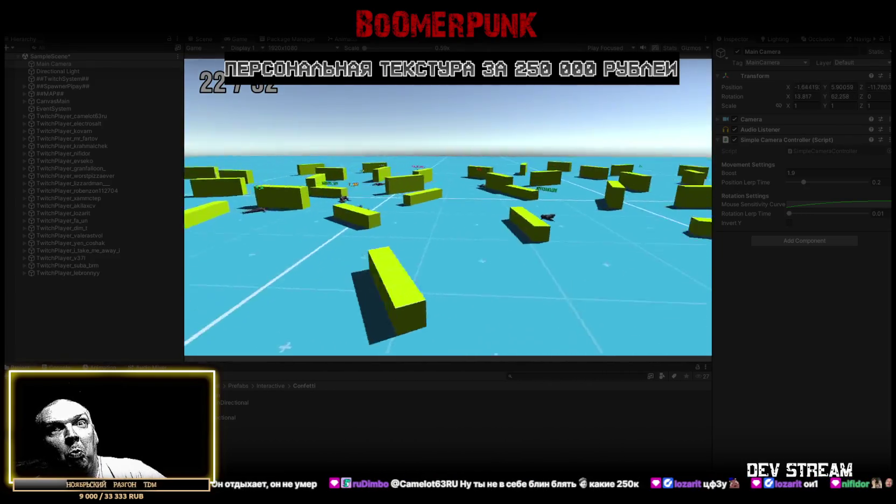
key("w")
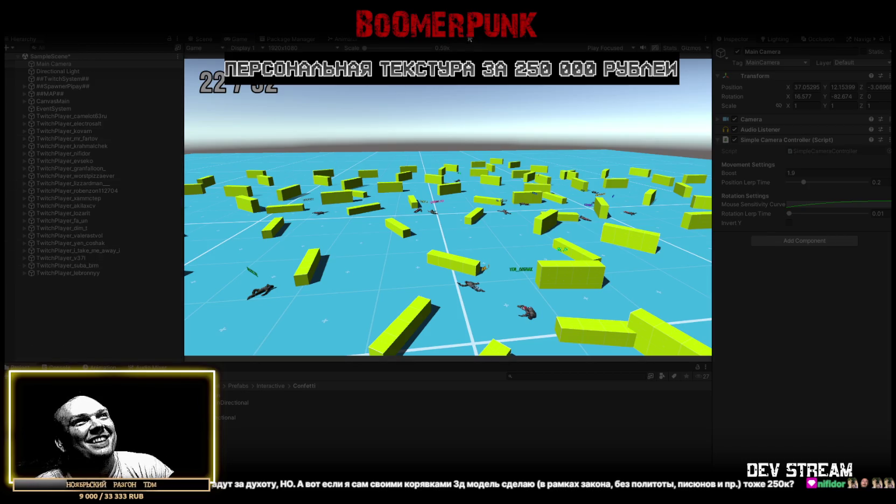
- Exit Play mode with Ctrl+P to clear the spawned Twitch players
key("ctrl+p")
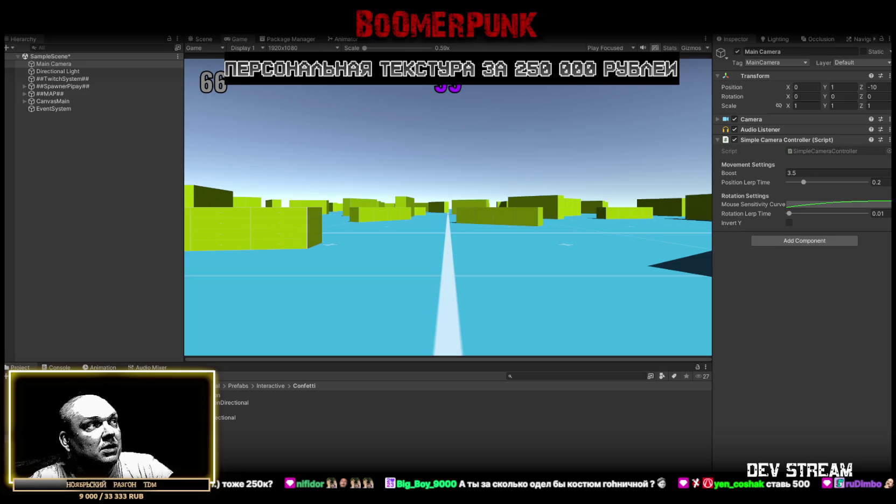
- Open the TRCchaters character prefab from the Prefabs folder and frame it in the Scene view
left_click(238, 386)
double_click(237, 394)
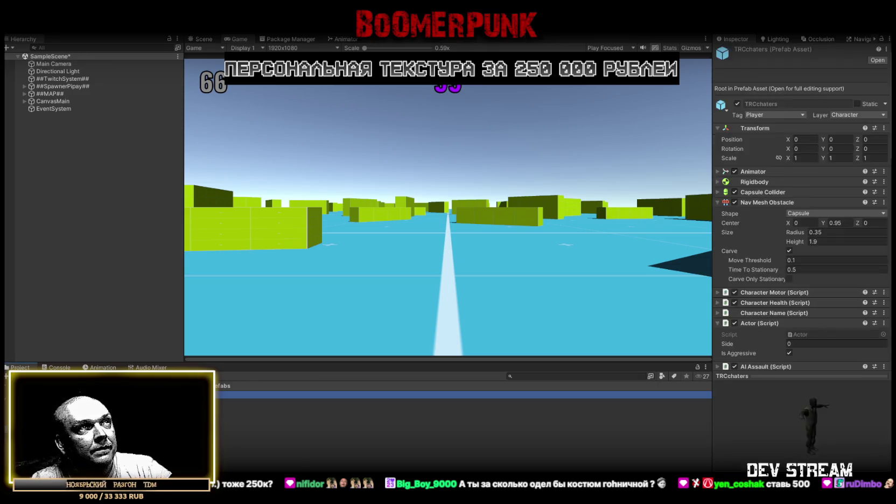
left_click(203, 40)
scroll(519, 187, "up", 10)
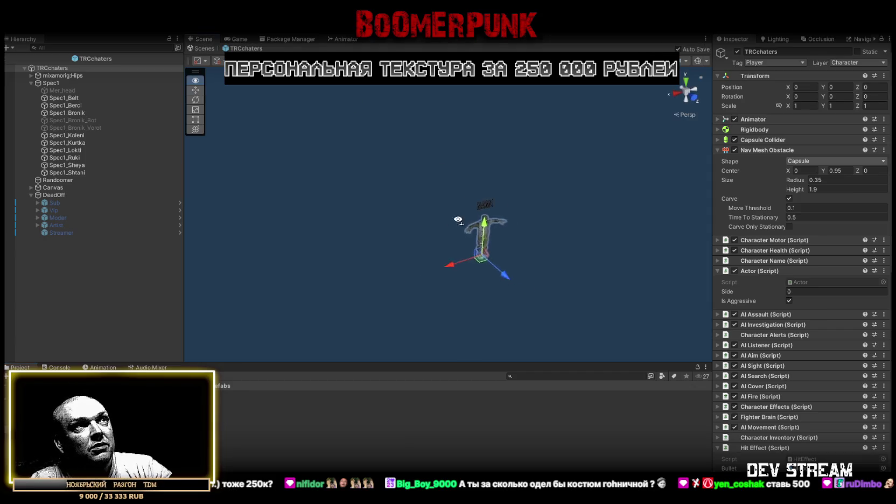
left_click_drag(519, 187, 486, 164)
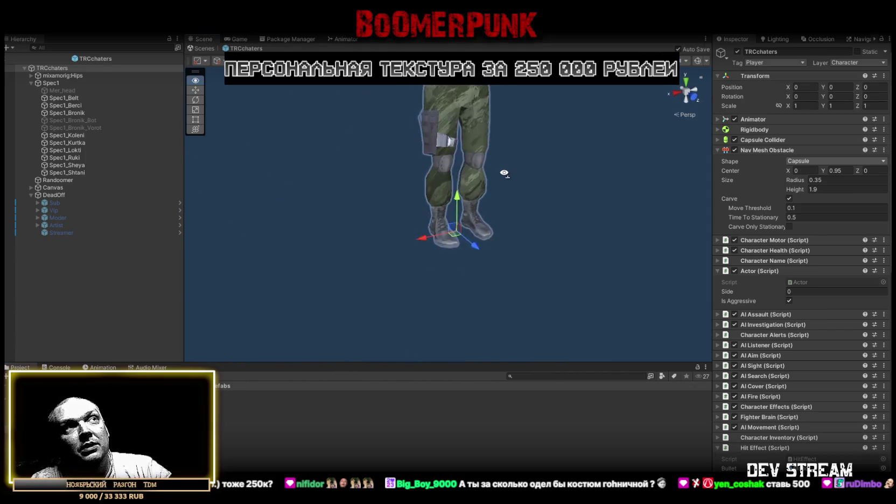
scroll(486, 164, "down", 5)
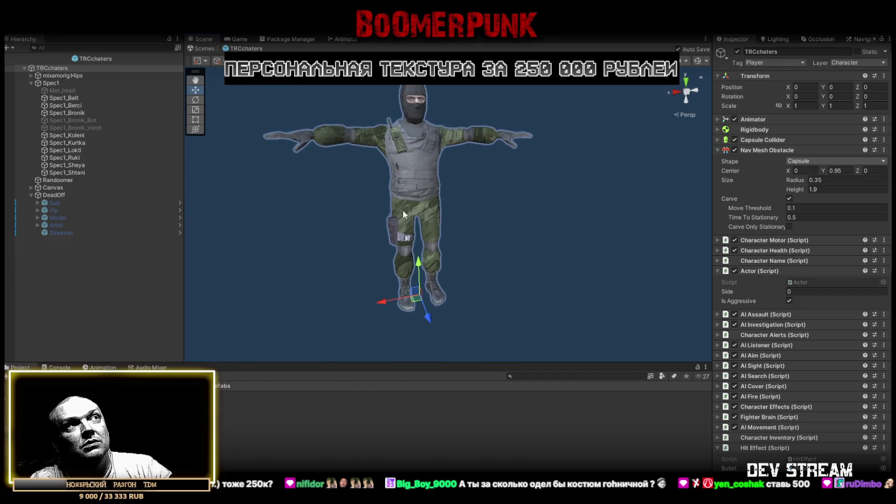
- Select the Spec1_Shtani trousers and locate their TRC_camo001 camouflage texture
left_click(420, 207)
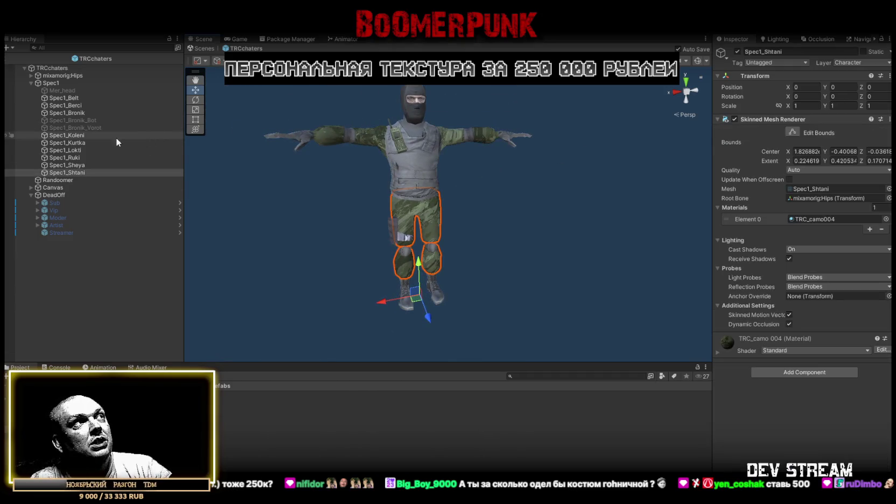
left_click(64, 151)
left_click(76, 172)
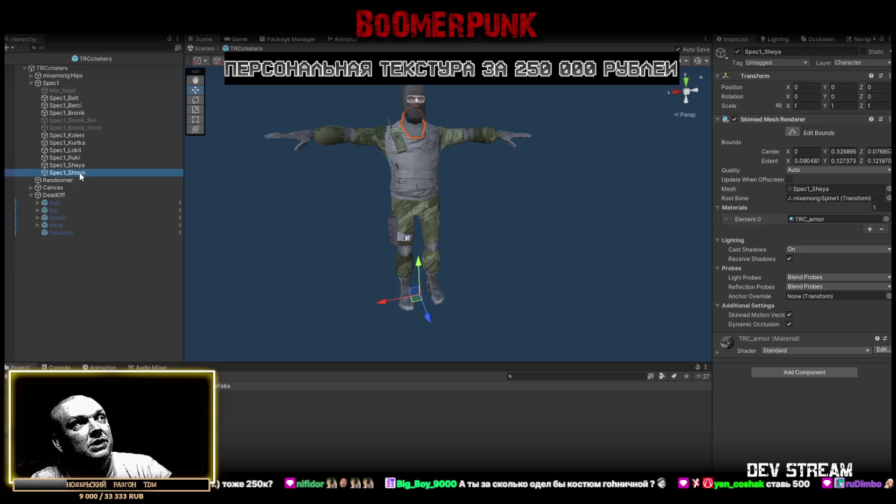
left_click(59, 367)
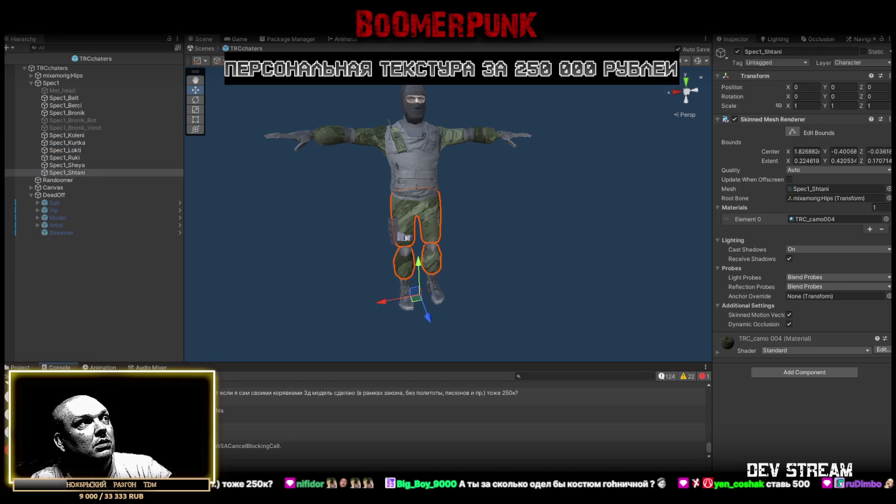
left_click(20, 367)
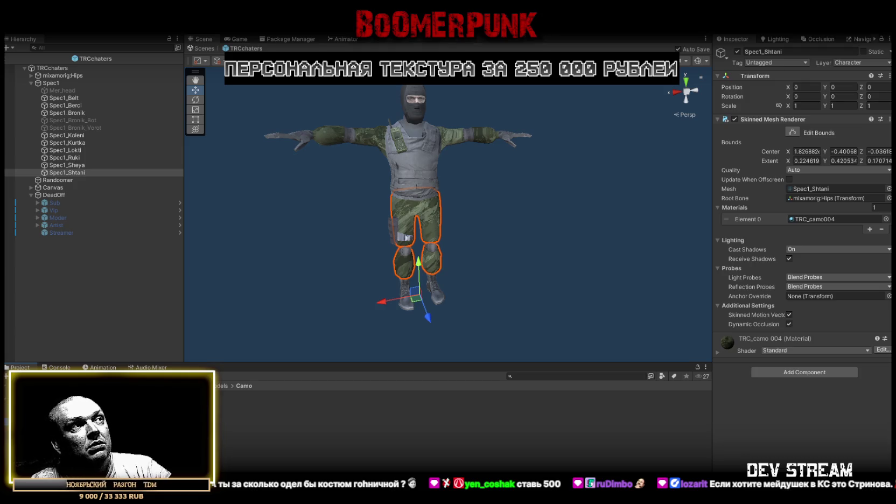
left_click(224, 401)
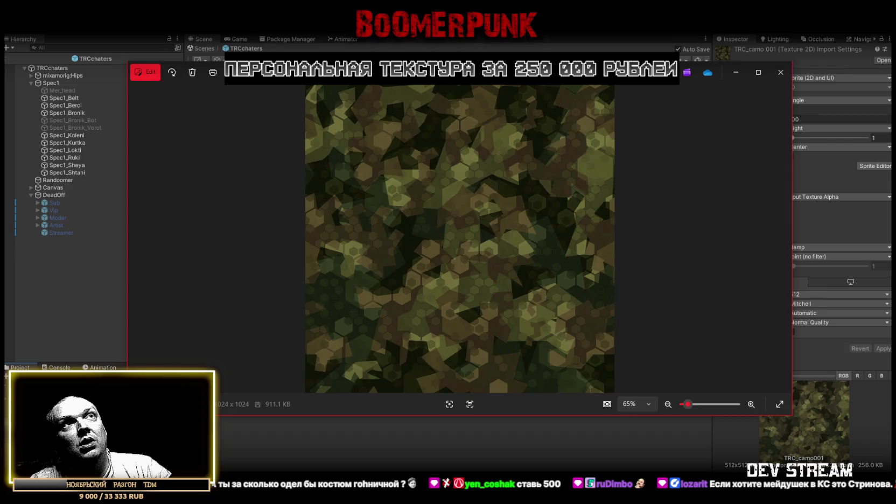
- Compare the TRC_camo001 and TRC_camo004 camouflage textures on the character
key("alt+F4")
mouse_move(591, 286)
left_mouse_down()
mouse_move(606, 310)
mouse_move(542, 282)
mouse_move(551, 284)
left_mouse_up()
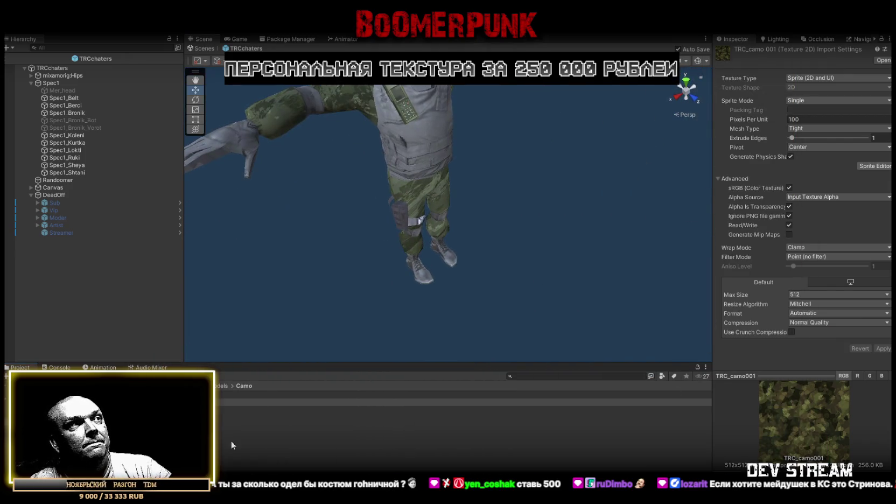
left_click(463, 446)
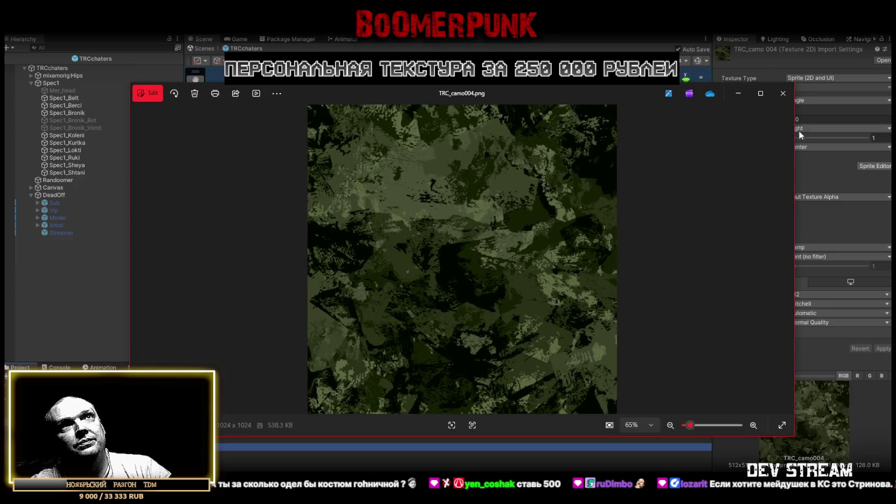
left_click(784, 95)
mouse_move(501, 205)
left_mouse_down()
mouse_move(259, 192)
mouse_move(394, 215)
left_mouse_up()
left_click_drag(507, 227, 448, 190)
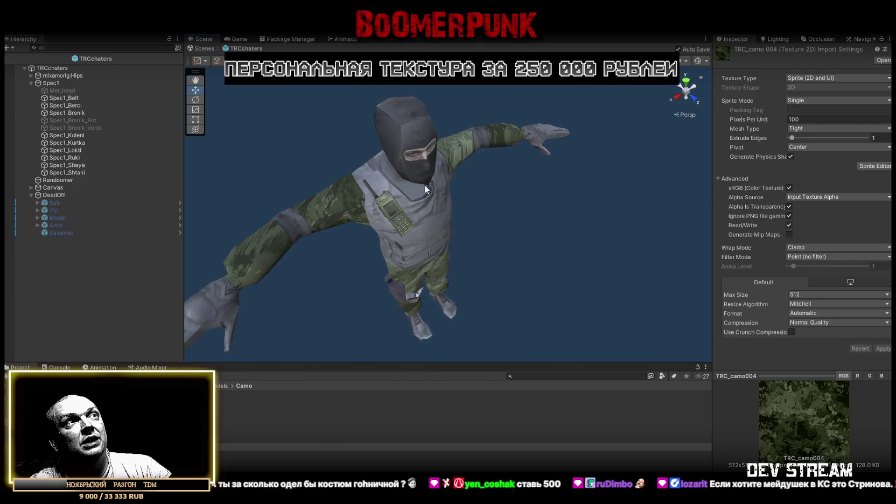
- Select the Spec1_Bronik vest and open its TRC_armor texture in Photoshop
left_click(338, 210)
mouse_move(277, 256)
left_mouse_down()
mouse_move(506, 224)
mouse_move(448, 197)
mouse_move(459, 209)
left_mouse_up()
left_click(365, 255)
mouse_move(366, 254)
left_mouse_down()
mouse_move(387, 250)
mouse_move(355, 253)
mouse_move(377, 237)
left_mouse_up()
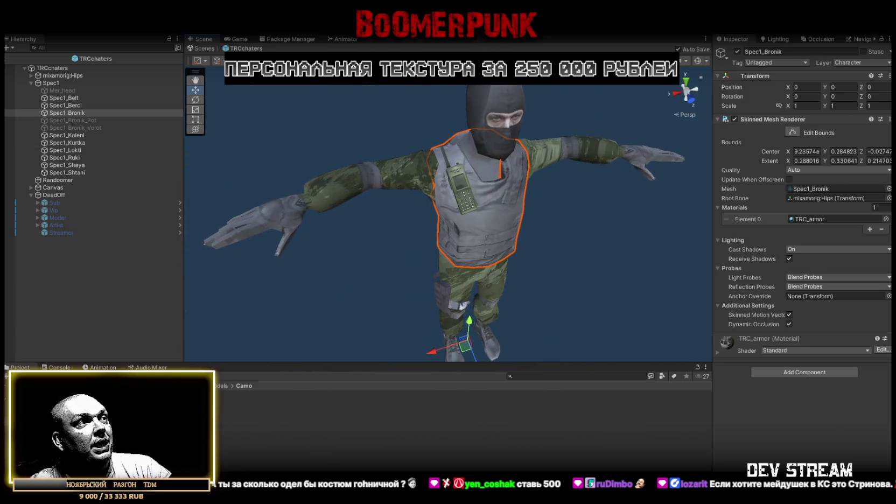
left_click(7, 414)
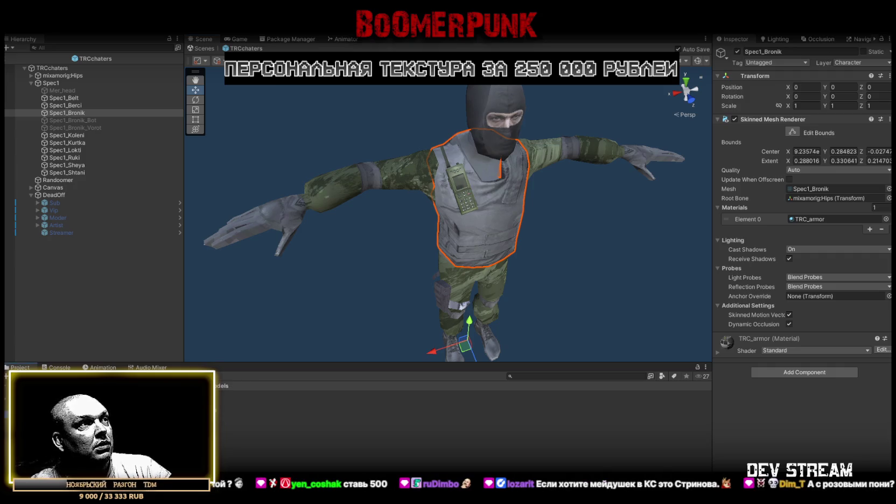
left_click(463, 447)
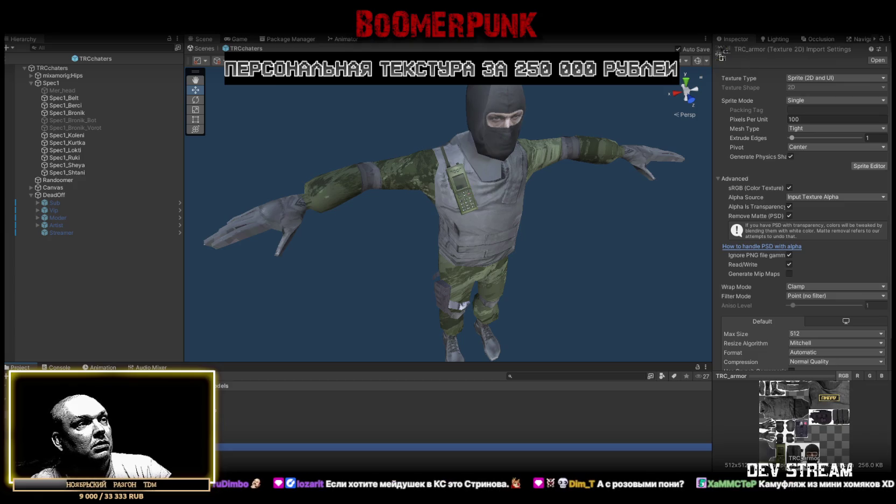
double_click(463, 447)
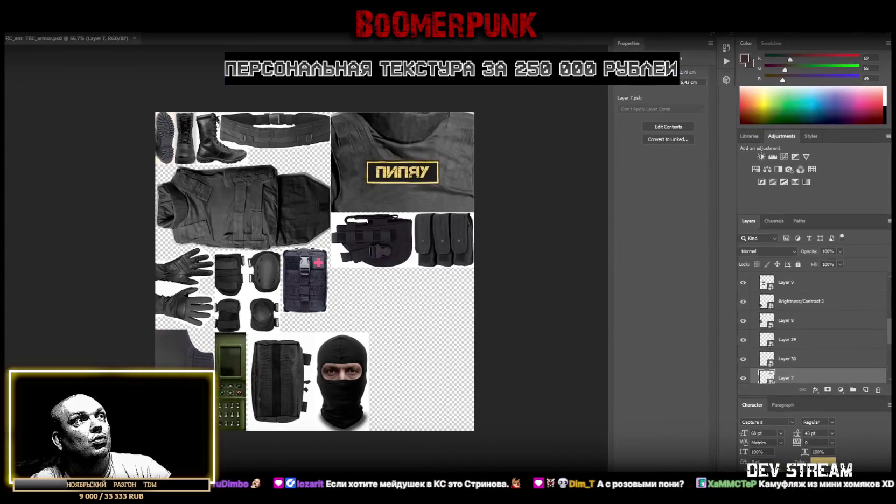
- Zoom in and out on the TRC_armor.psd sheet, then switch back to Unity
left_click(9, 291)
scroll(279, 414, "up", 3)
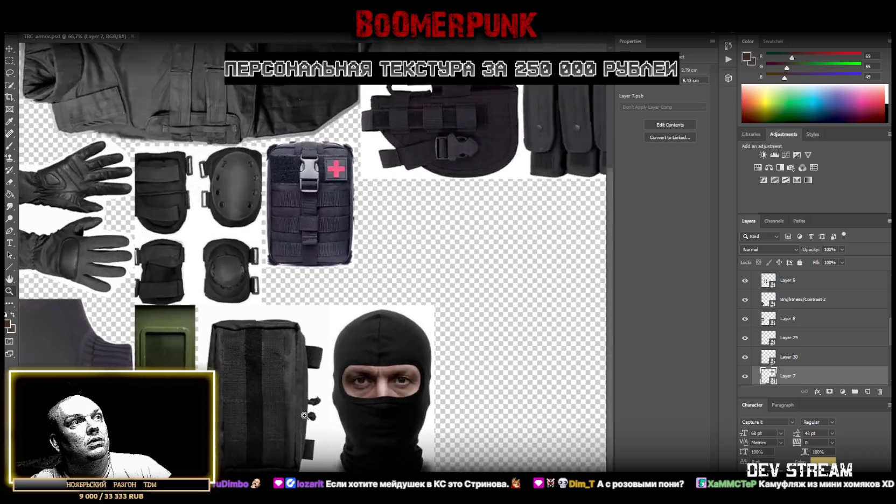
scroll(429, 346, "down", 2)
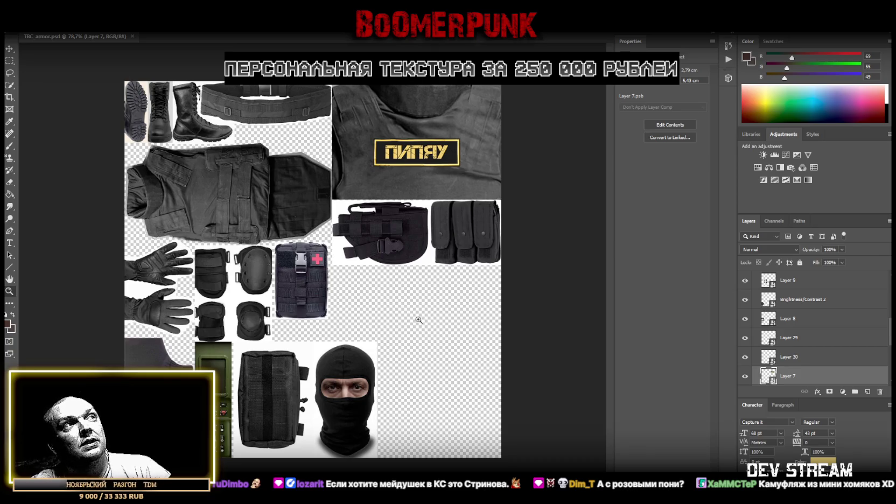
key("alt+Tab")
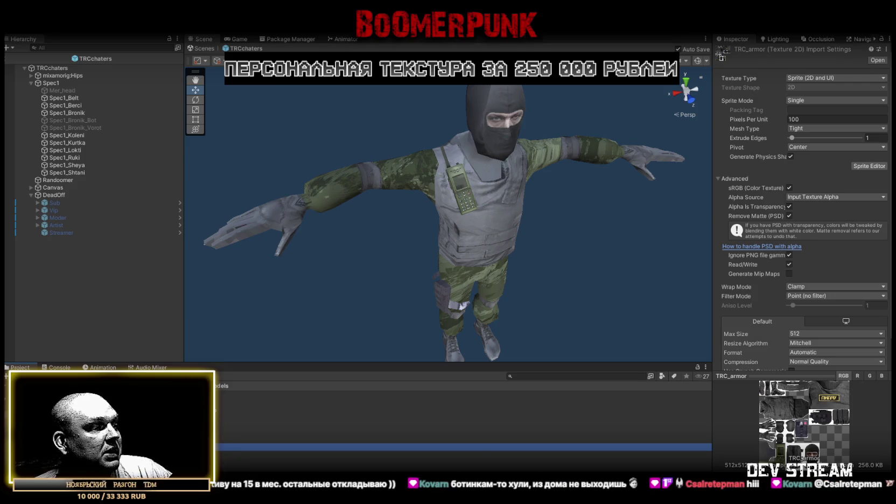
- Minimize Unity with Win+D to reveal the desktop and its BuildWin icon
key("super+d")
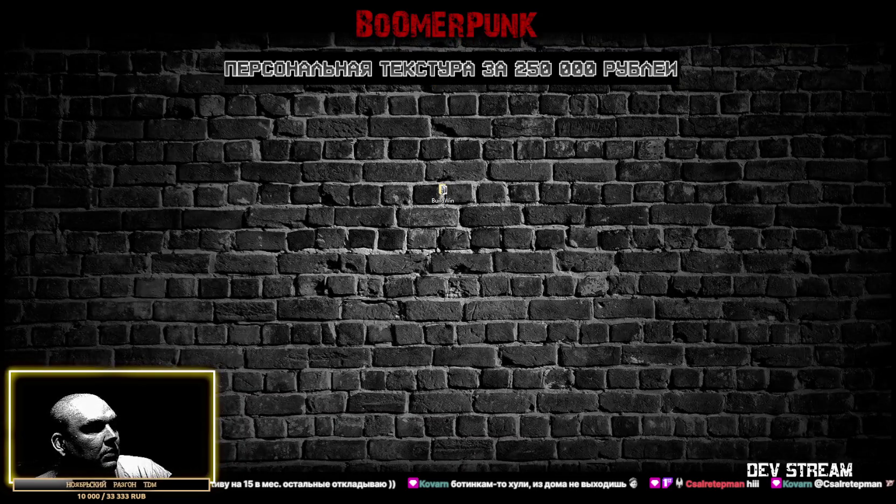
- Switch from Unity to Visual Studio, showing TwitchPipayPlayer.cs at its RefreshUI method
key("super+d")
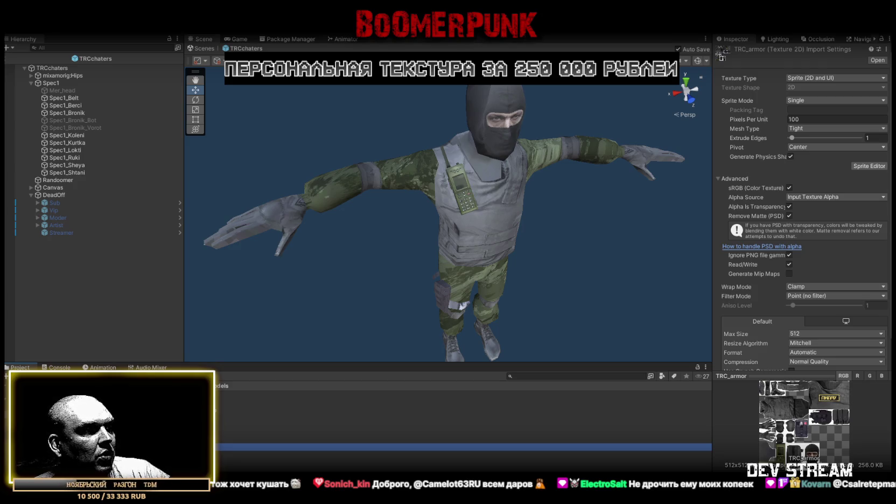
key("alt+Tab")
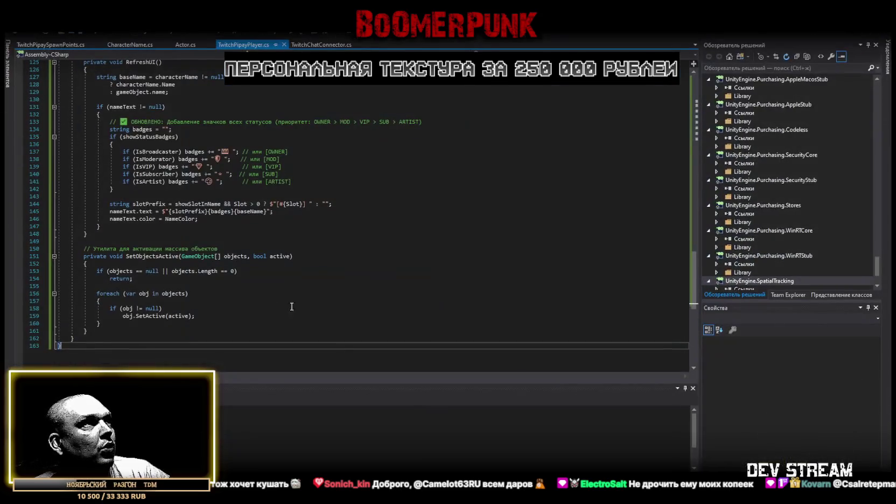
- Replace all code in TwitchChatConnector.cs with the updated version that passes founder and chatbot statuses
scroll(199, 296, "down", 1)
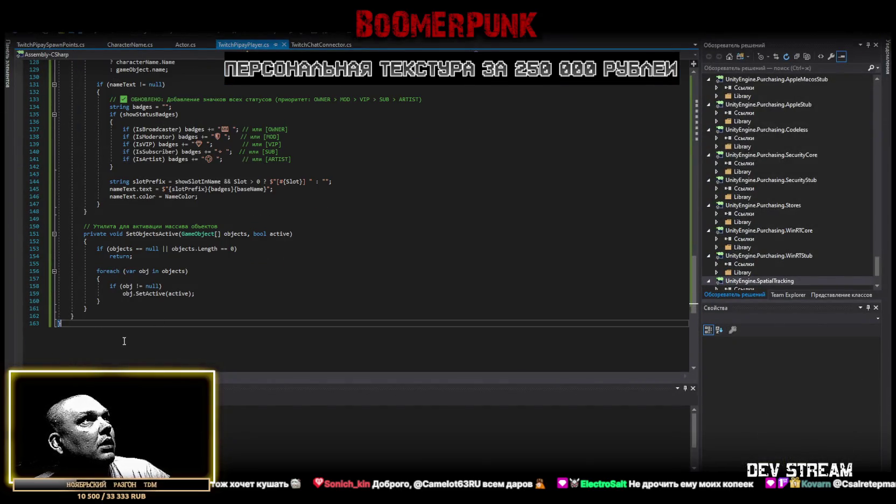
left_click(334, 44)
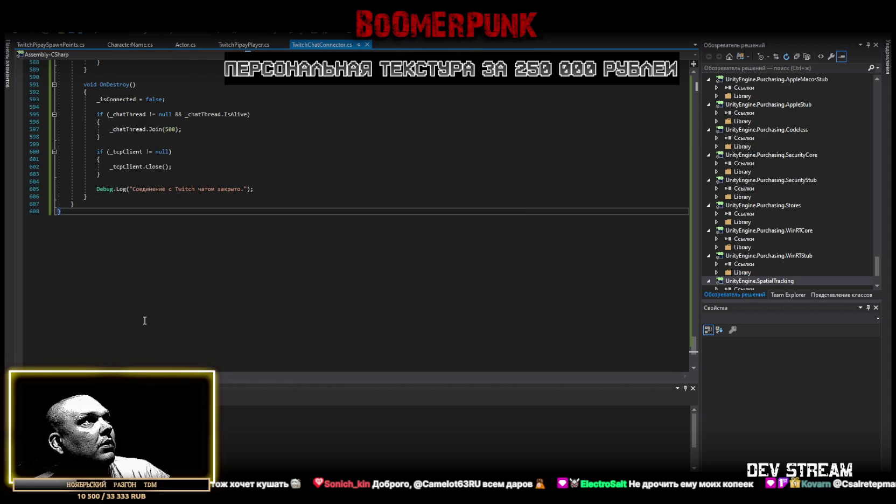
key("ctrl+a")
key("ctrl+v")
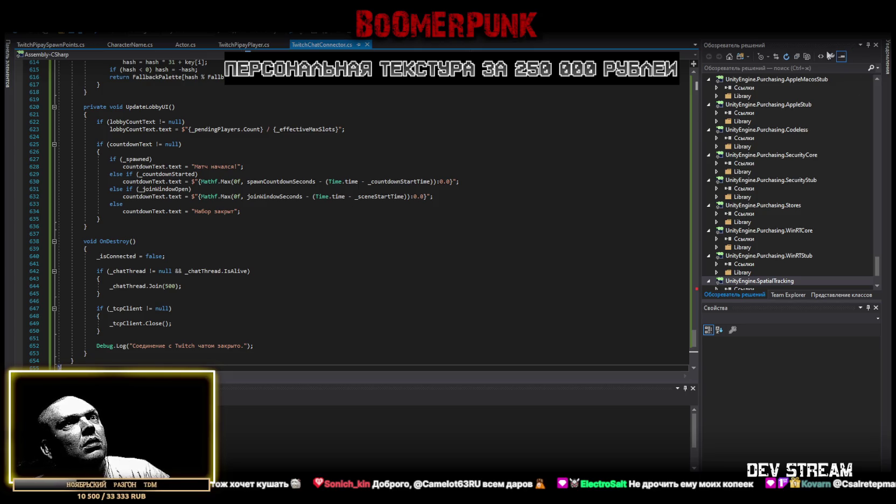
scroll(493, 314, "up", 20)
scroll(521, 347, "up", 16)
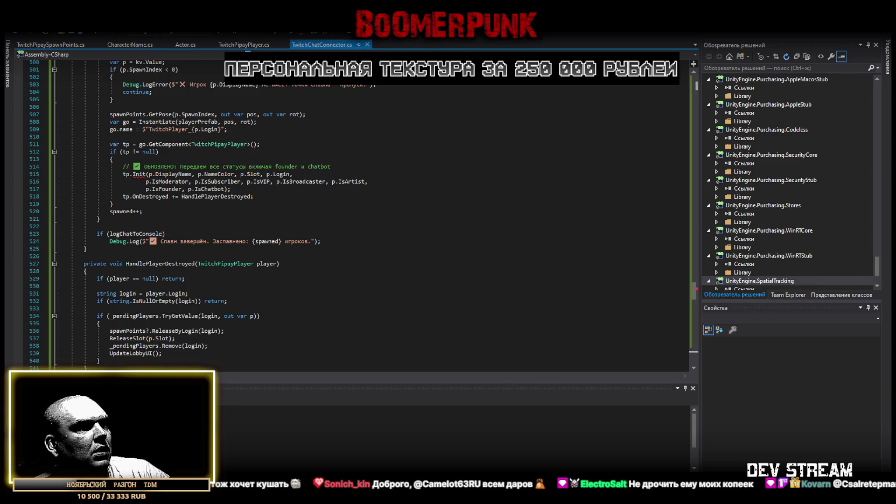
- Replace TwitchPipayPlayer.cs with the founder and chatbot badge version, save it, and return to Unity
left_click(242, 44)
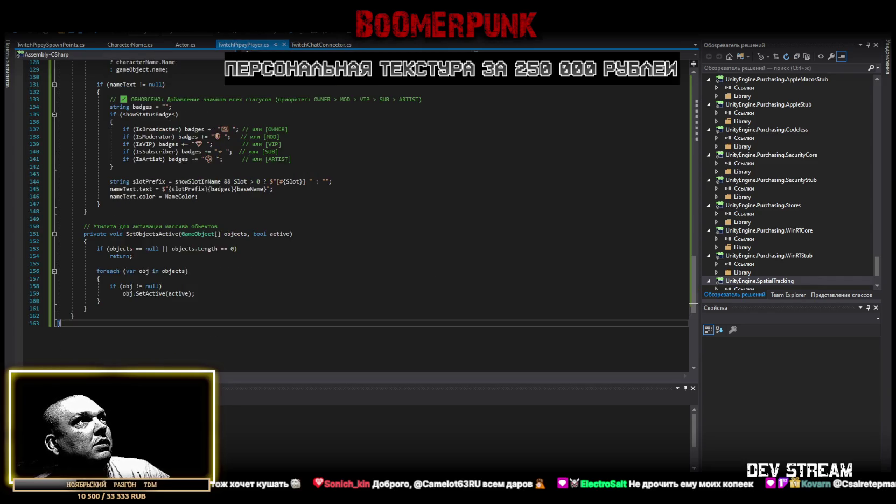
scroll(166, 258, "down", 4)
left_click(166, 303)
key("ctrl+a")
key("ctrl+v")
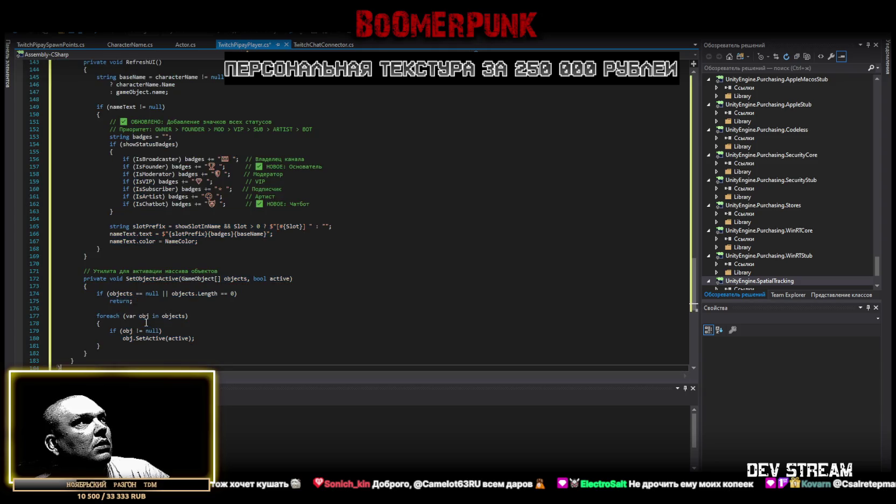
key("ctrl+s")
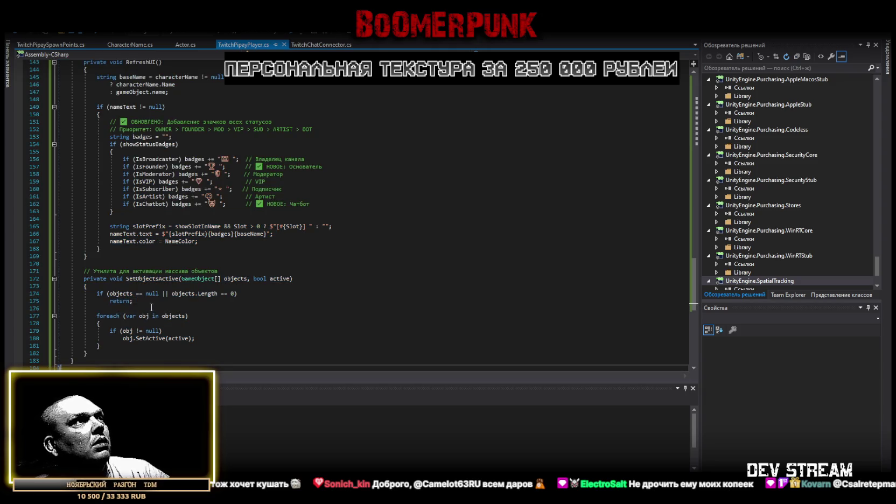
scroll(156, 306, "up", 1)
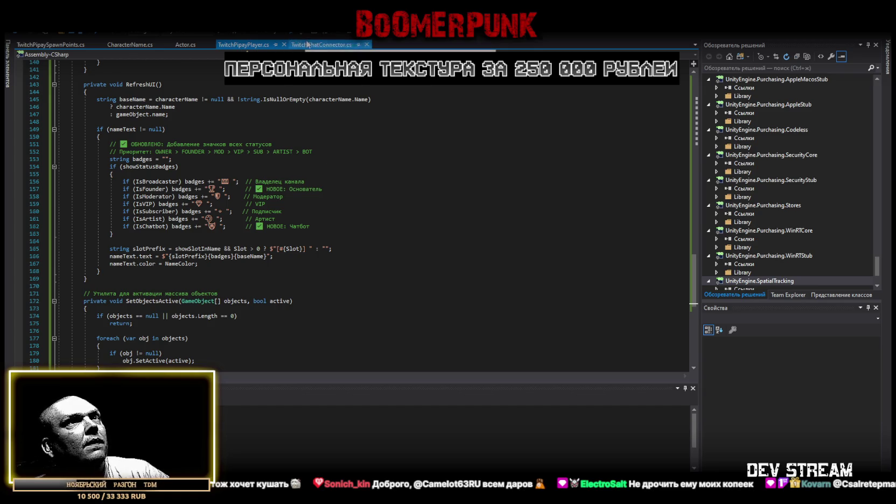
left_click(322, 44)
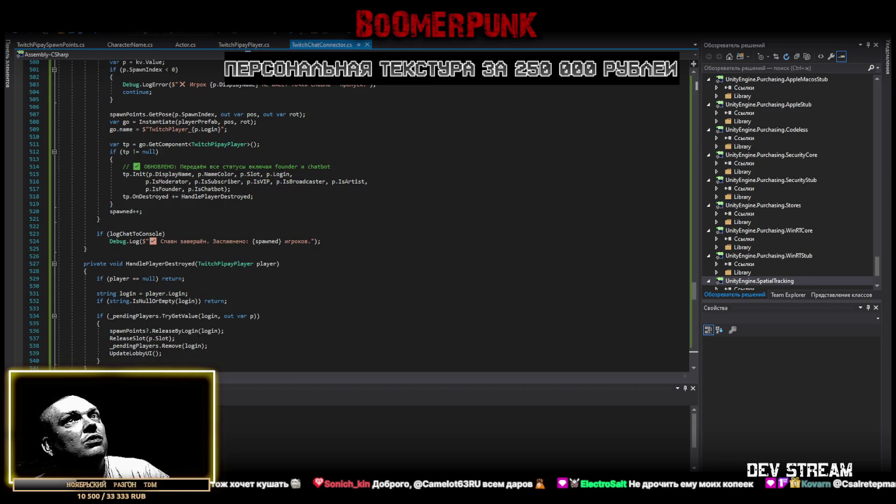
key("alt+Tab")
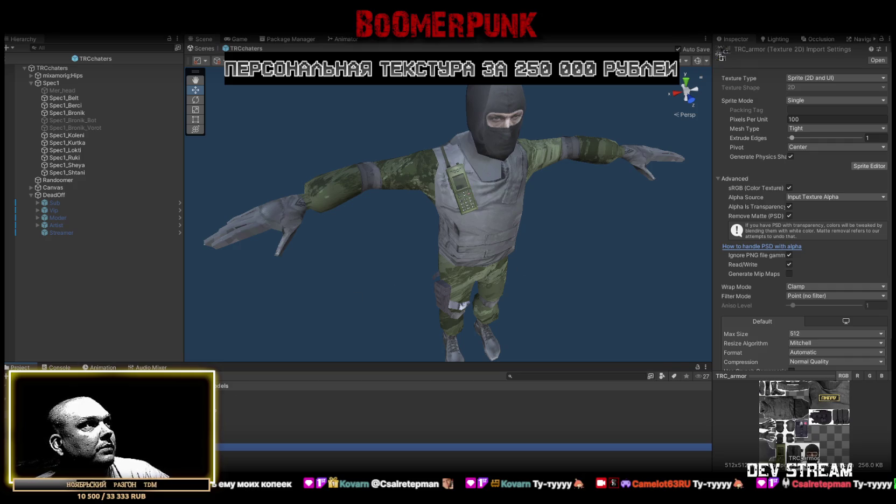
- With TRCchaters selected, search the project assets for 'fli' to find the Fireflies prefabs
key("ctrl+shift+c")
key("ctrl+5")
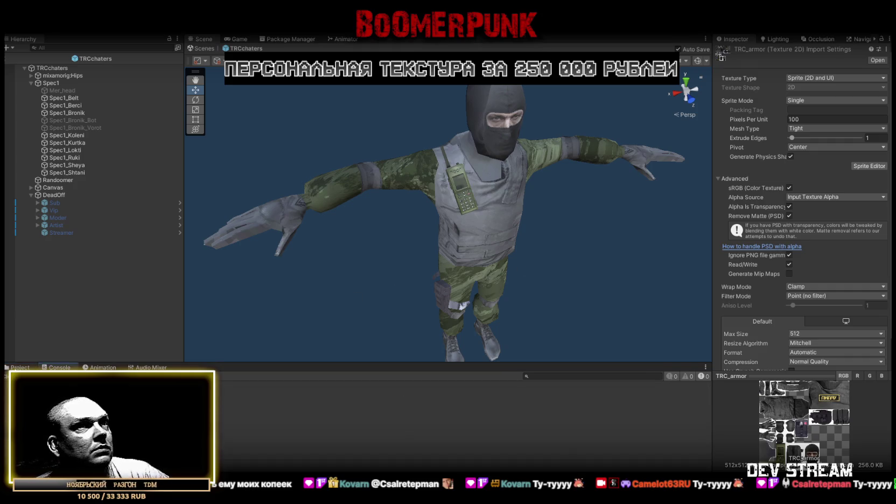
scroll(771, 287, "down", 2)
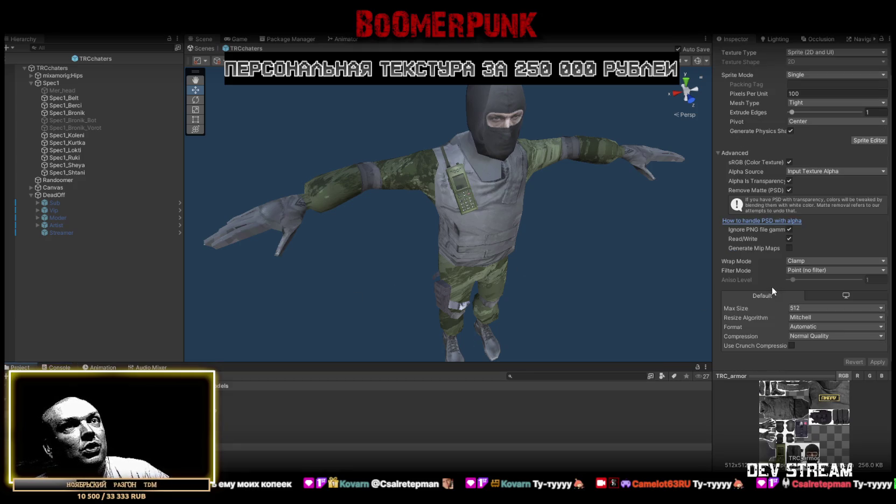
left_click(54, 67)
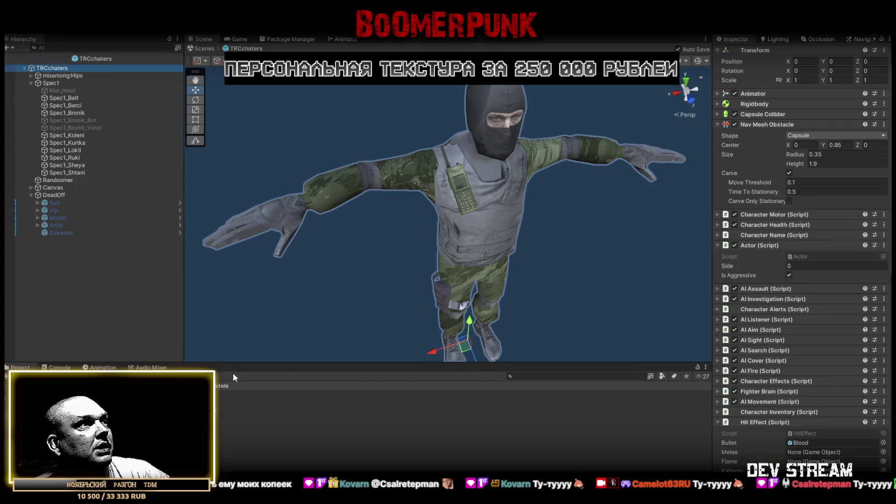
left_click(526, 376)
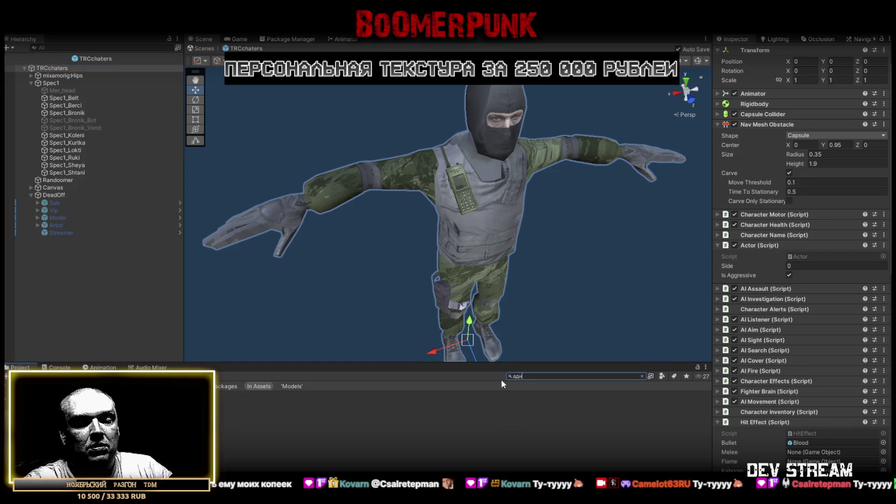
type("fl")
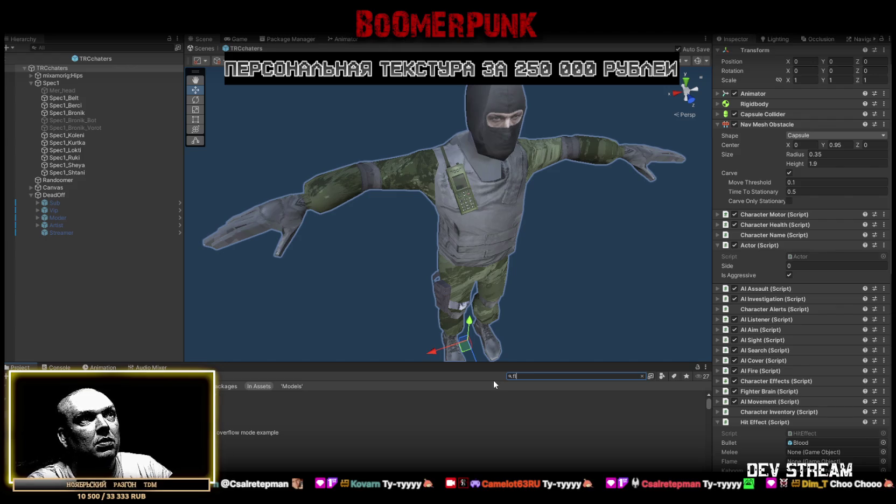
type("y")
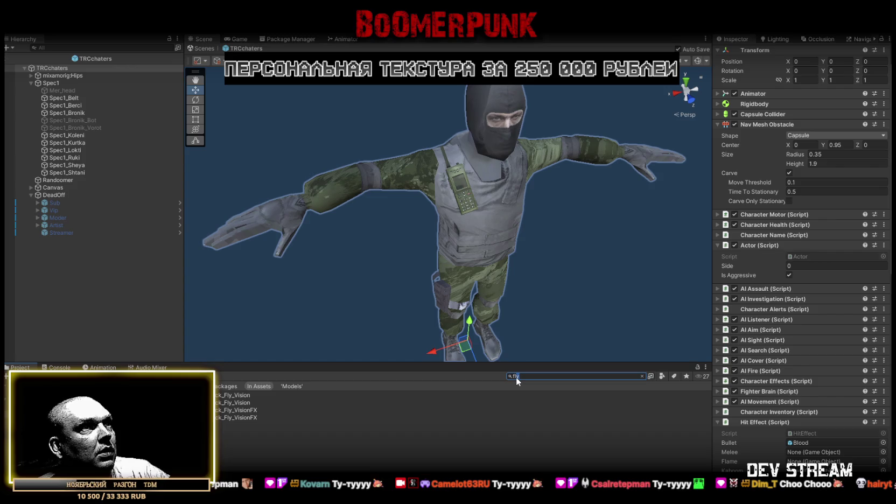
key("BackSpace")
type("i")
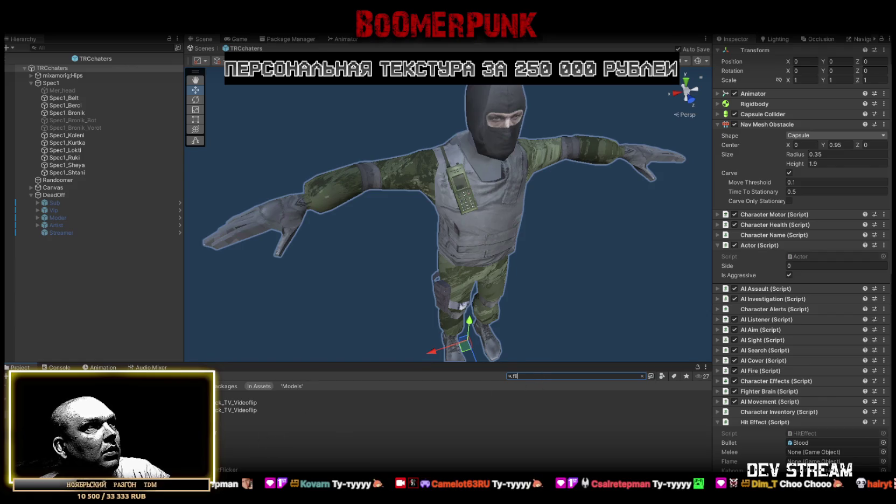
left_click(237, 418)
left_click(642, 375)
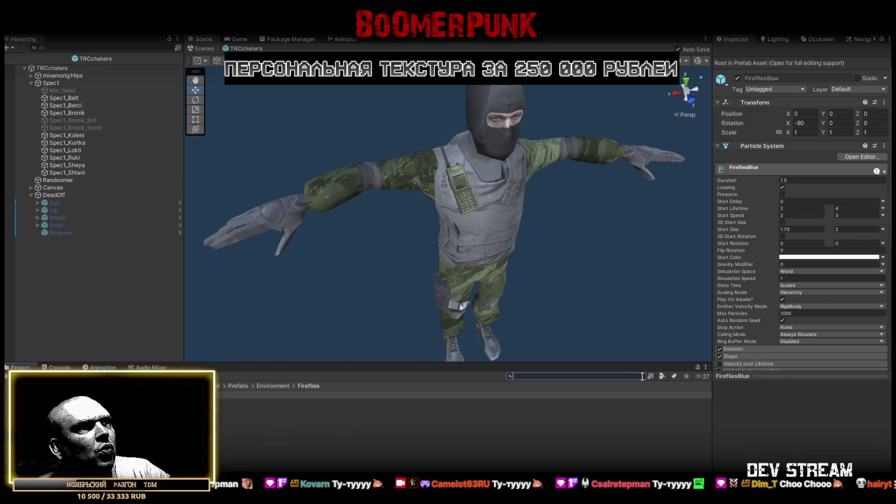
- Try the FirefliesBlue effect under DeadOff, then delete it
mouse_move(242, 395)
left_mouse_down()
mouse_move(48, 180)
mouse_move(54, 195)
left_mouse_up()
key("f")
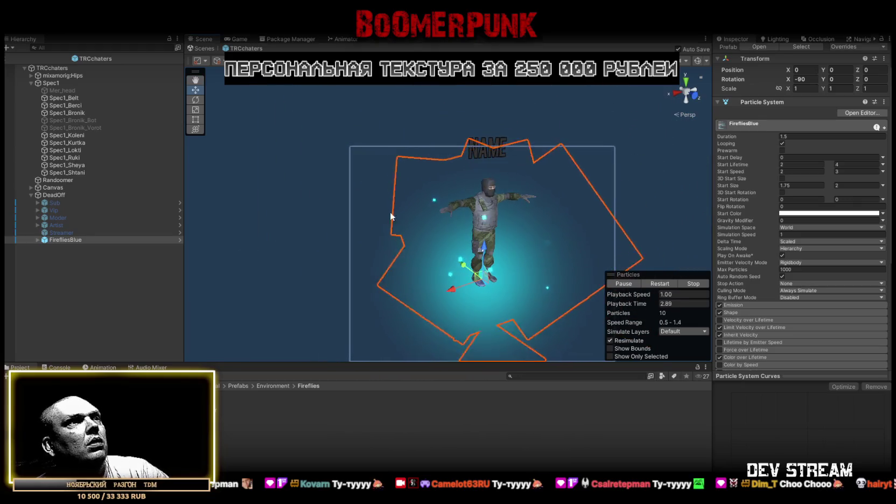
left_click(71, 240)
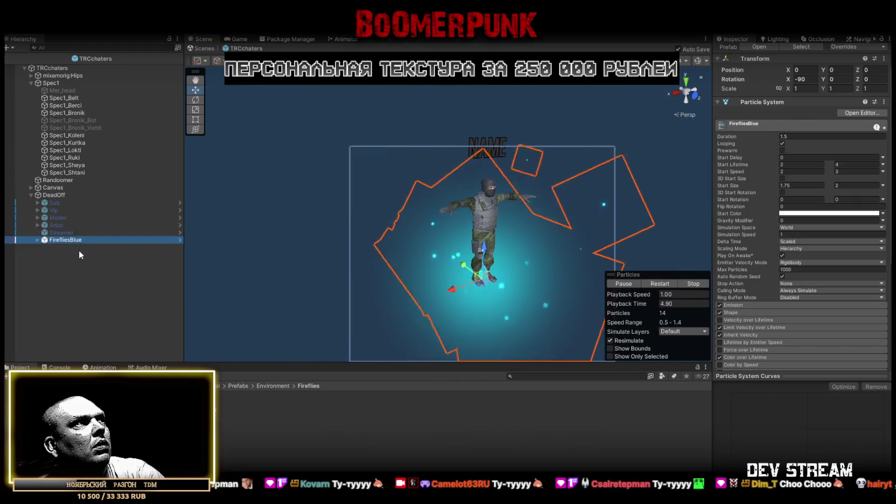
key("Delete")
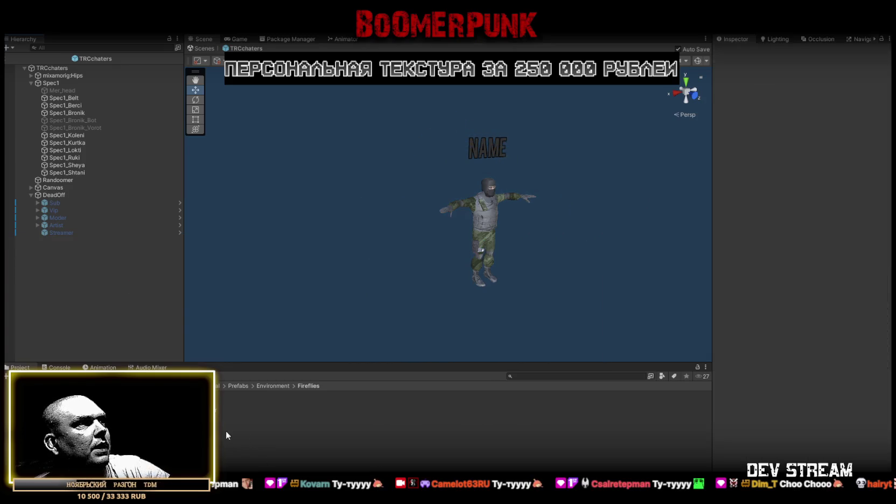
- Add FirefliesYellow under DeadOff at Y position 1, rename it Bot, and deactivate it
mouse_move(253, 418)
left_mouse_down()
mouse_move(60, 226)
mouse_move(51, 195)
left_mouse_up()
left_click(841, 94)
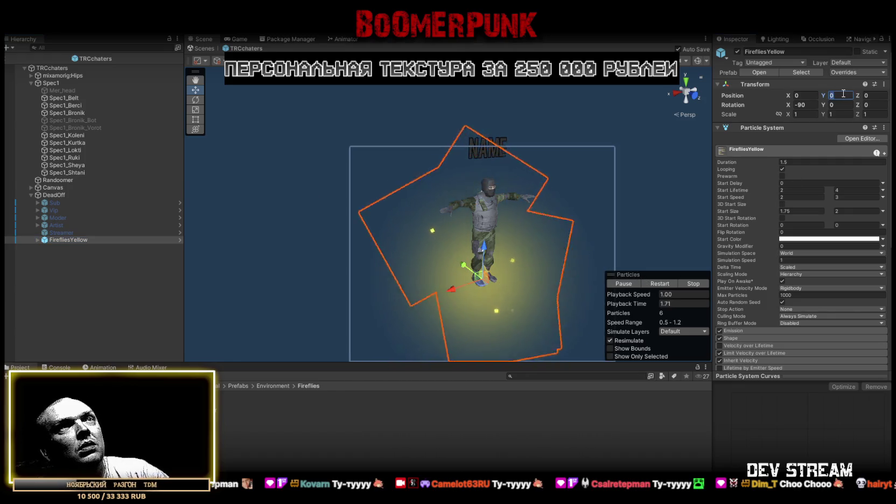
type("1")
left_click(82, 239)
key("F2")
type("Bot")
key("Return")
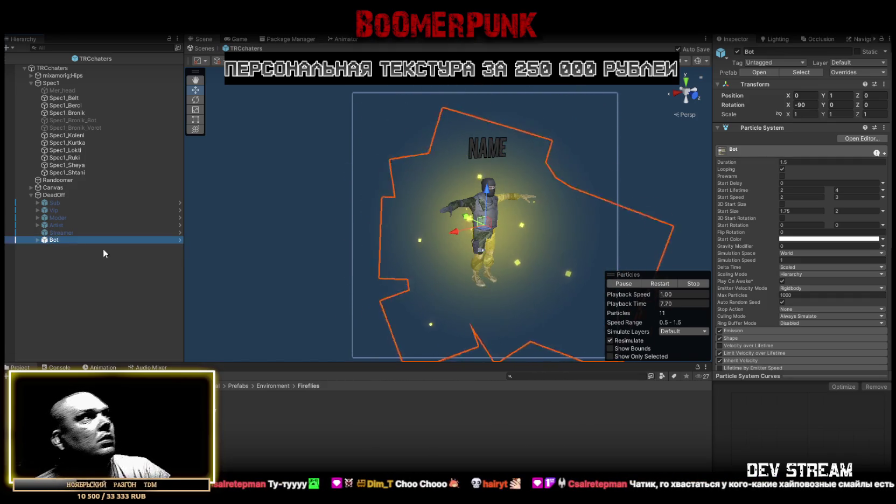
left_click(737, 51)
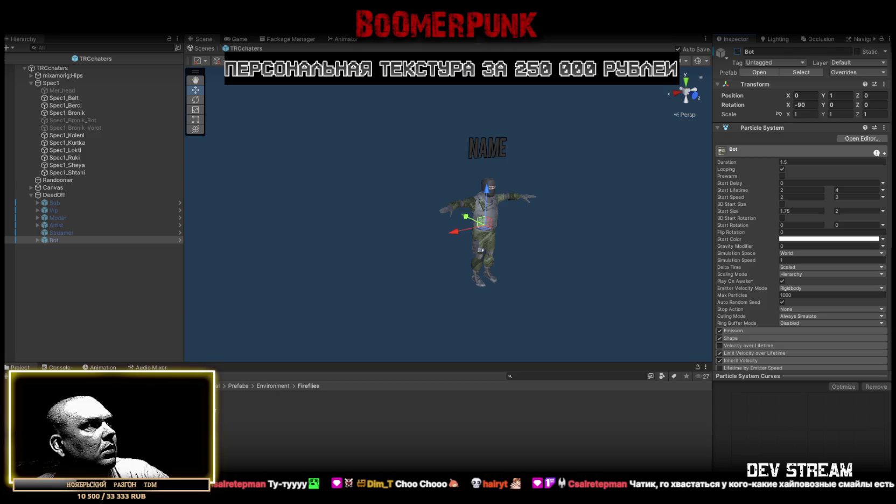
- Compare the Vip and Sub effects, then set the Moder effect's Y position to 0.1
left_click(59, 210)
left_click(843, 94)
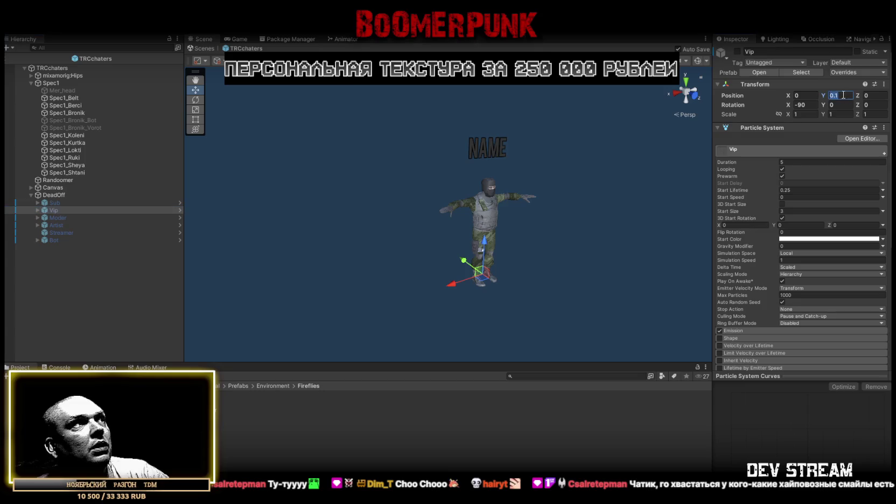
left_click(62, 203)
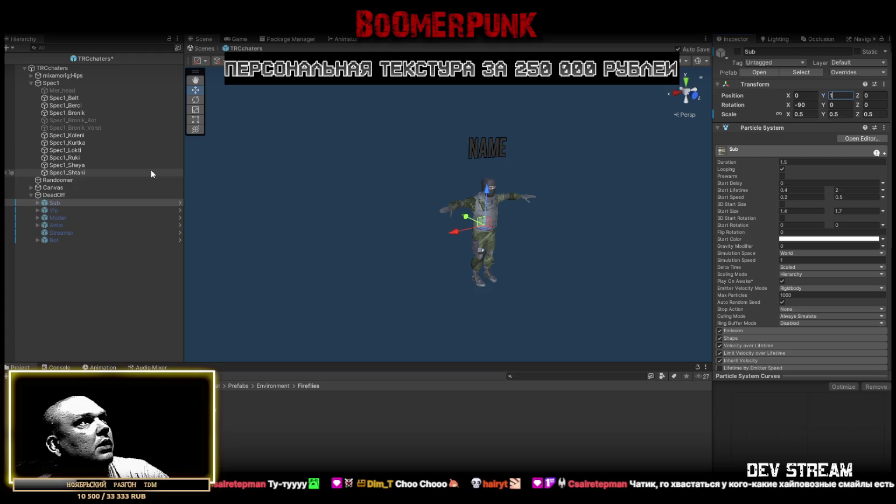
left_click(63, 217)
left_click(836, 95)
type("0.1")
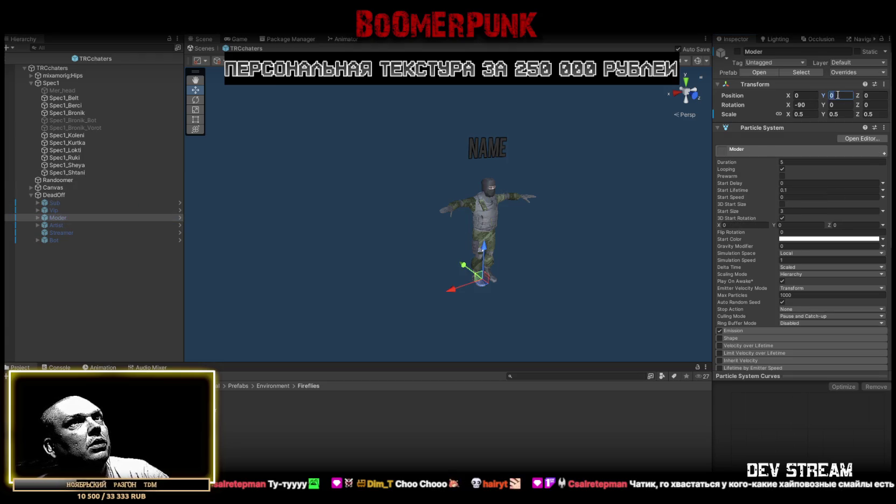
- Review the Artist and Bot effects and open the PowerupBox prefab folder
left_click(59, 223)
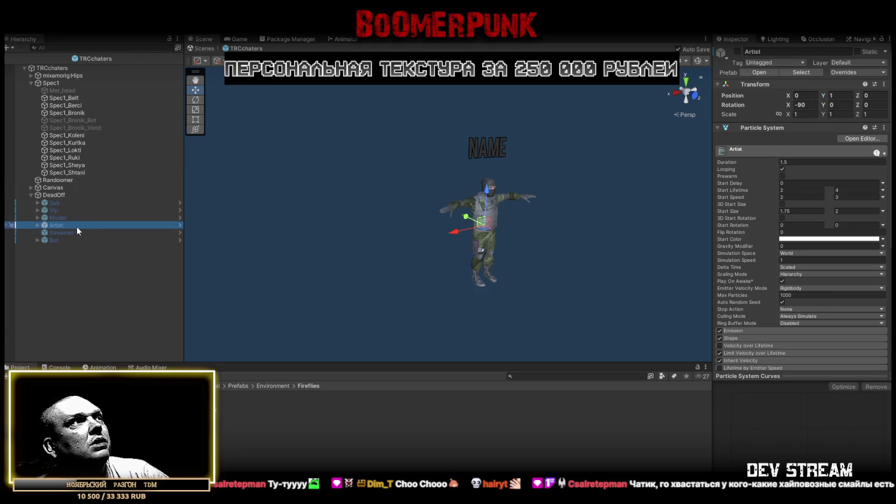
left_click(66, 233)
left_click(50, 240)
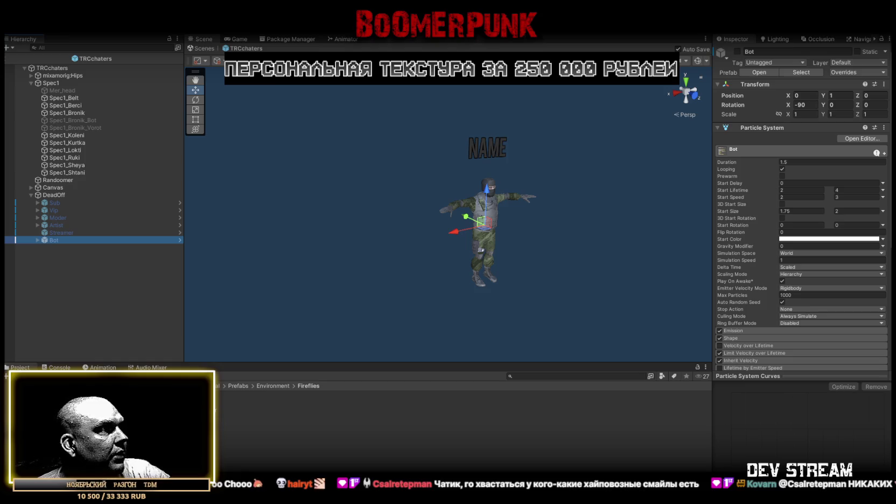
left_click(216, 421)
- Try the PowerupSpeed effect on the character, then undo it
mouse_move(108, 420)
left_mouse_down()
mouse_move(77, 208)
mouse_move(58, 194)
left_mouse_up()
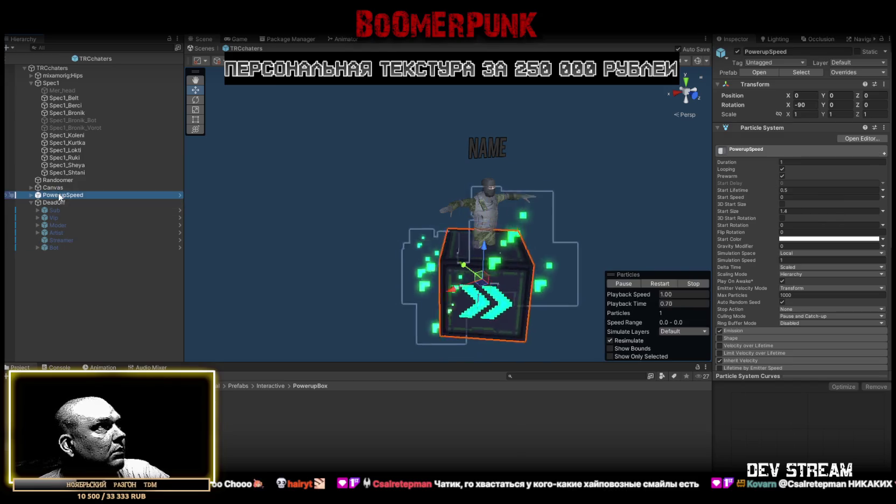
left_click(64, 194, "ctrl")
key("ctrl+z")
- Try PowerupRingYellow under DeadOff, delete it, and add the BoostPadRed2 effect instead
left_click(161, 409)
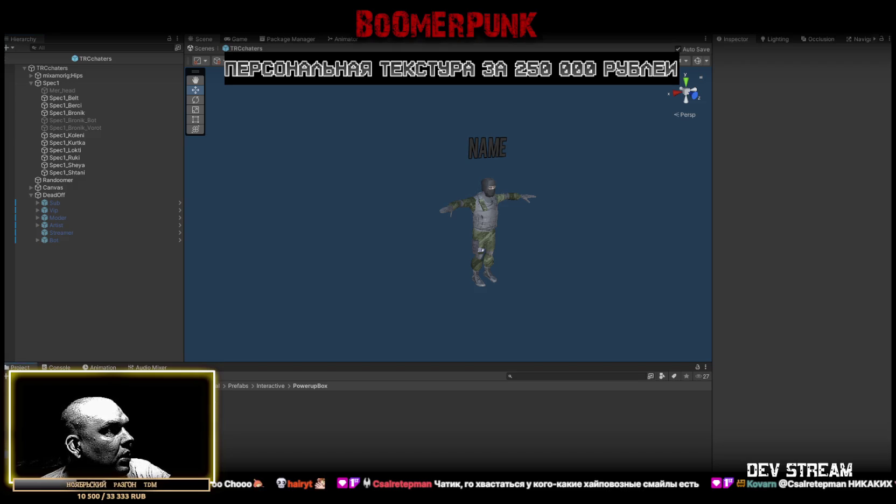
left_click_drag(218, 432, 56, 194)
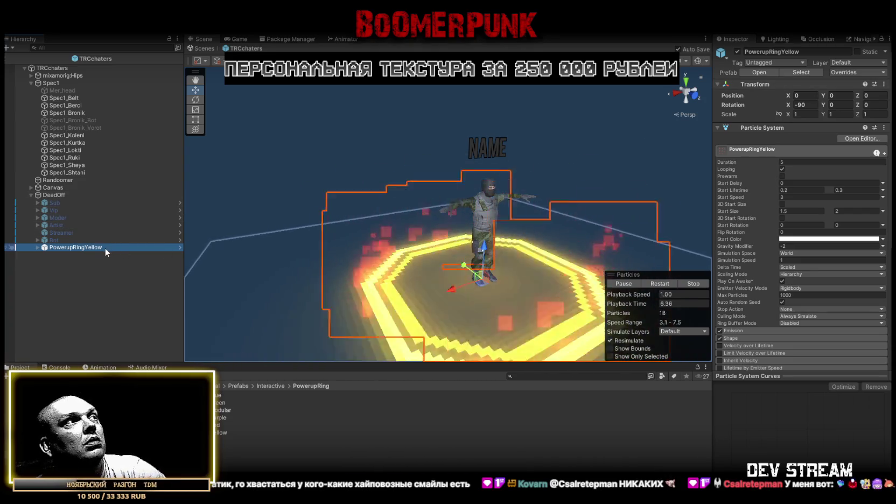
left_click(105, 247)
key("Escape")
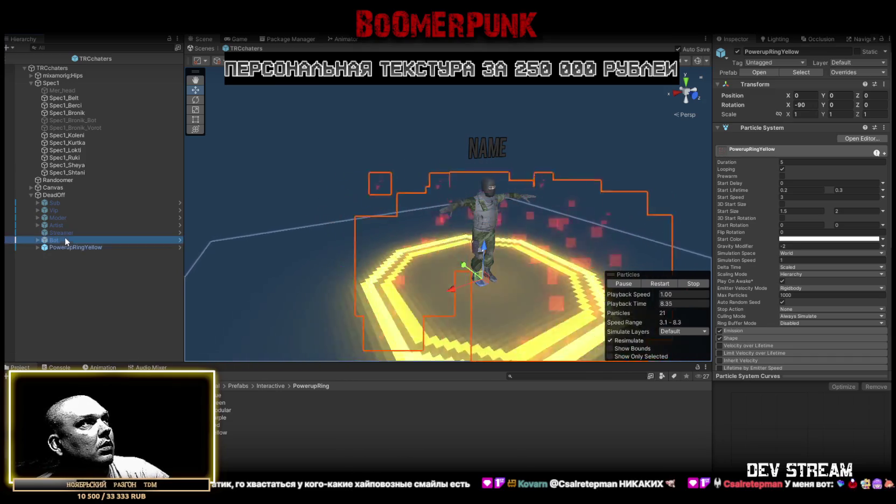
key("Delete")
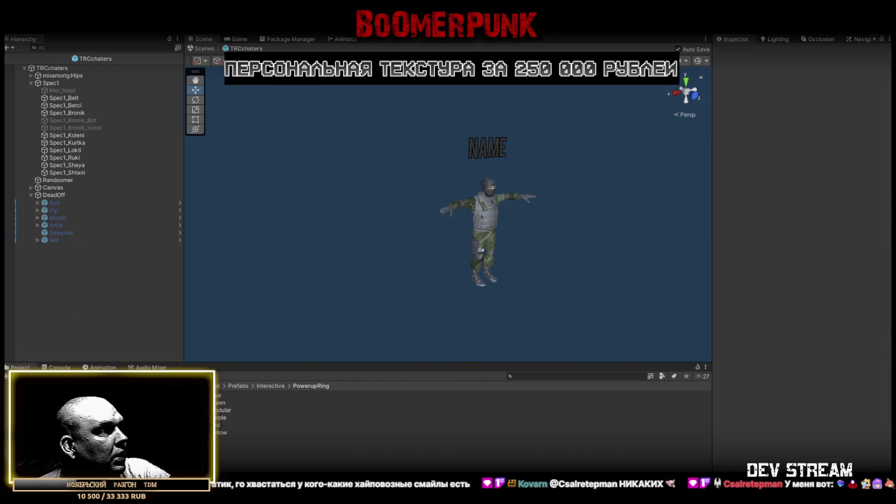
left_click(108, 426)
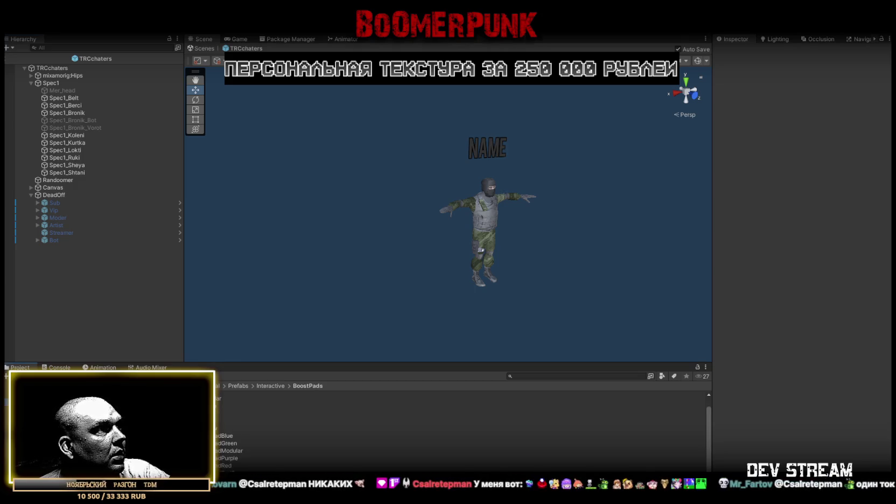
left_click_drag(226, 420, 51, 194)
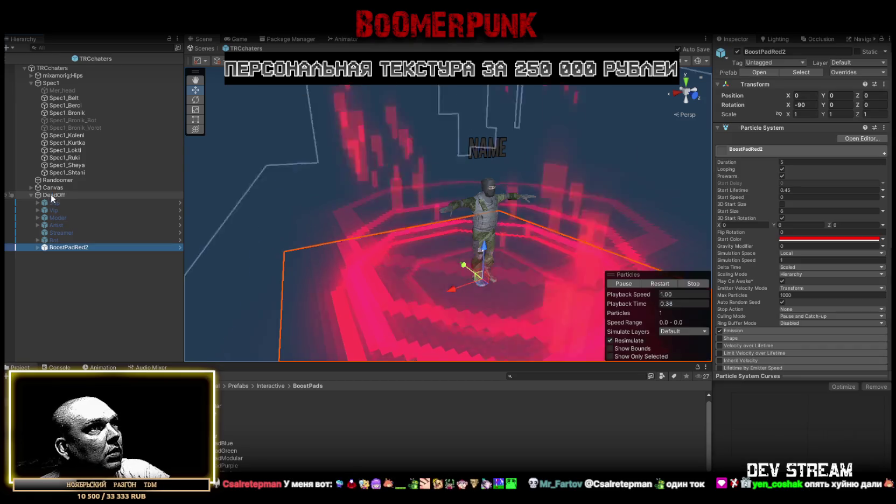
- Scale the red boost pad effect to 0.25 on all axes
scroll(415, 295, "down", 3)
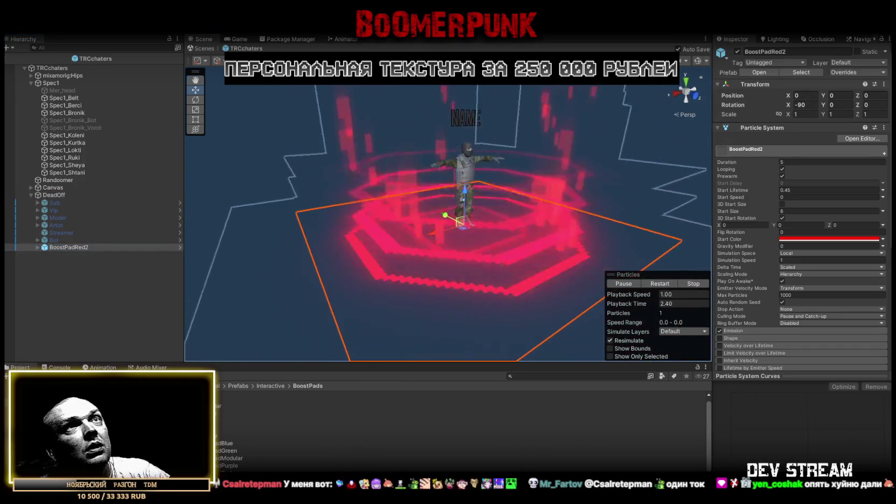
left_click(805, 114)
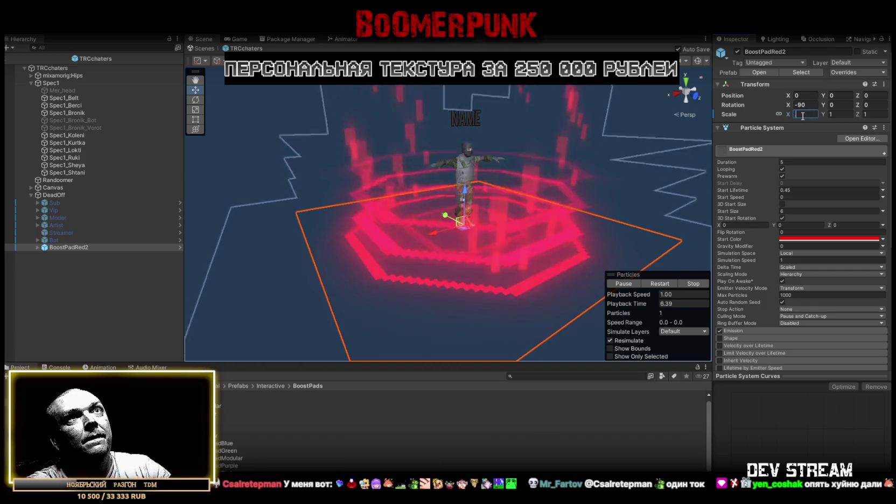
type(".3")
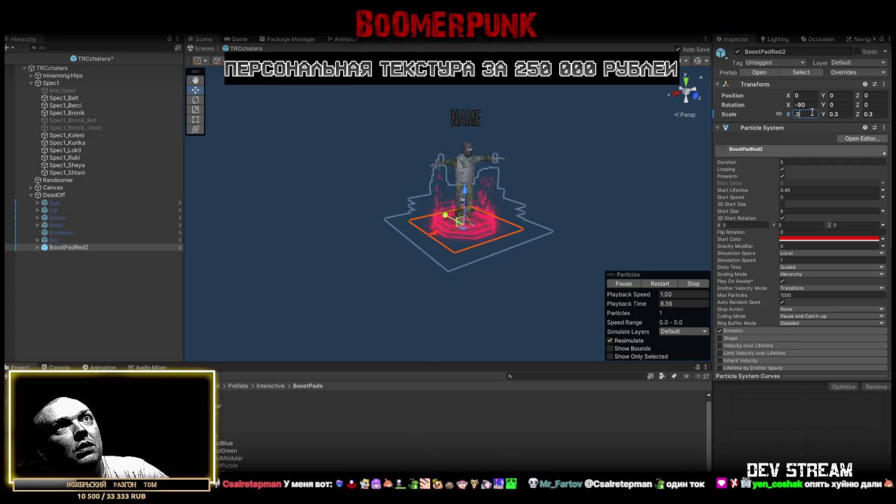
double_click(799, 114)
type(".25")
key("Return")
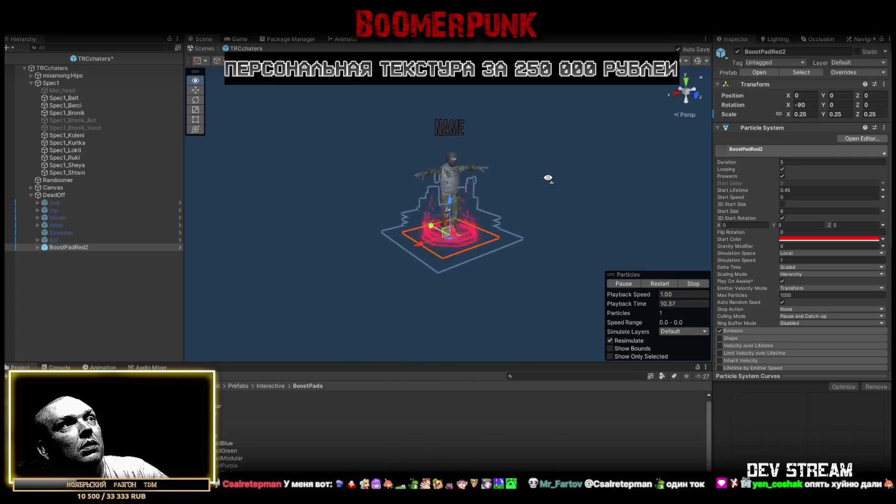
- Rename the boost pad effect Founder and deactivate it
scroll(550, 178, "up", 5)
scroll(545, 238, "down", 5)
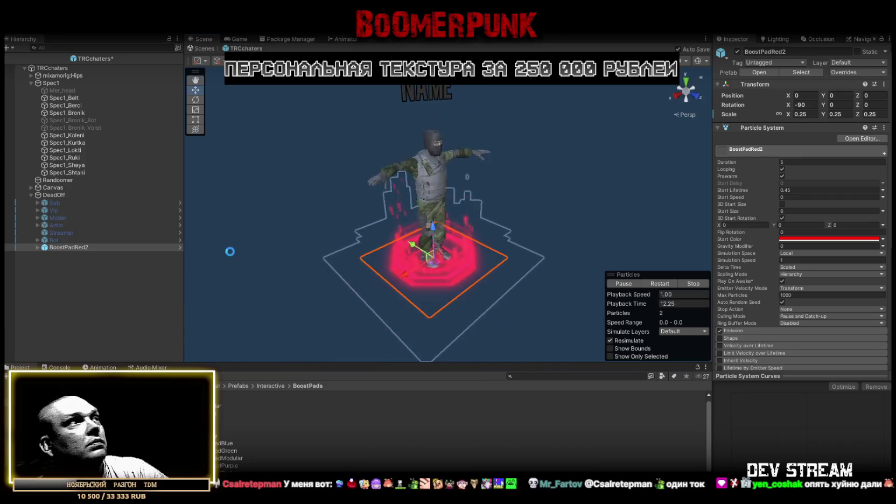
left_click(79, 248)
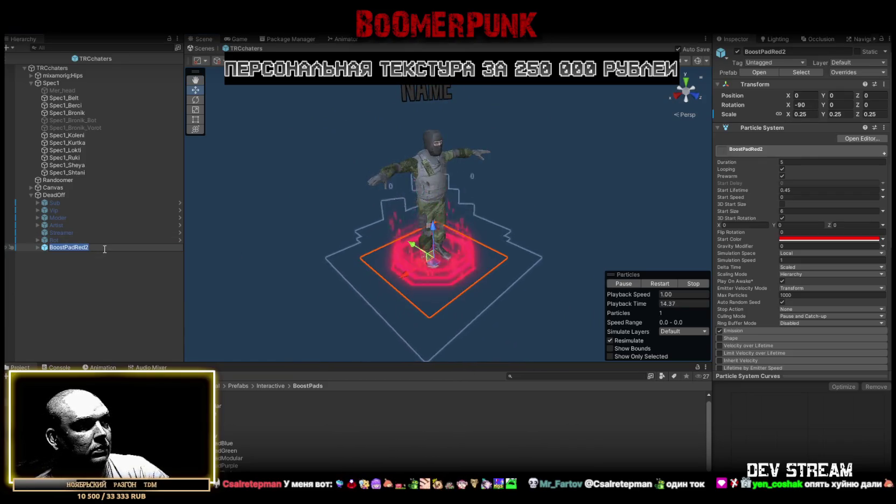
key("Escape")
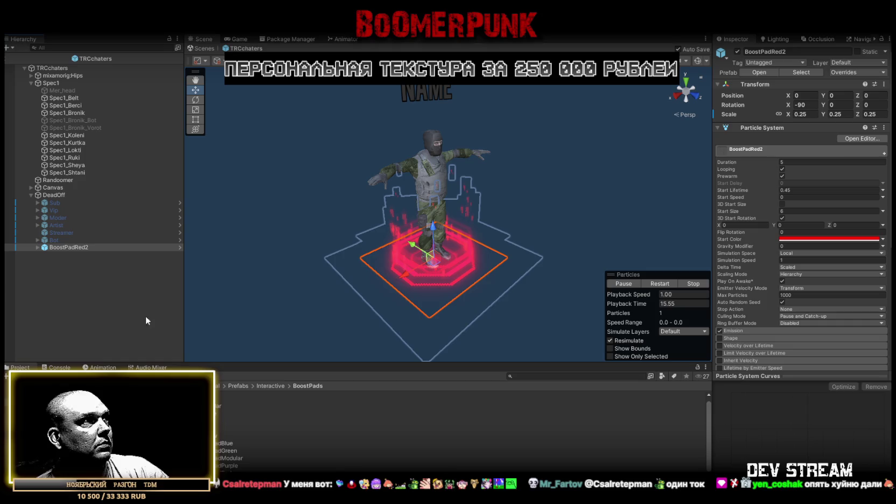
left_click(78, 247)
type("Founder")
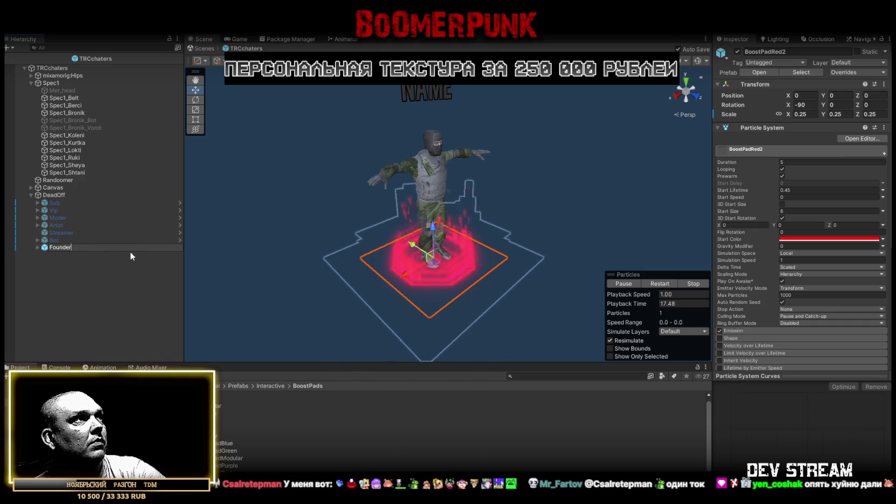
key("Return")
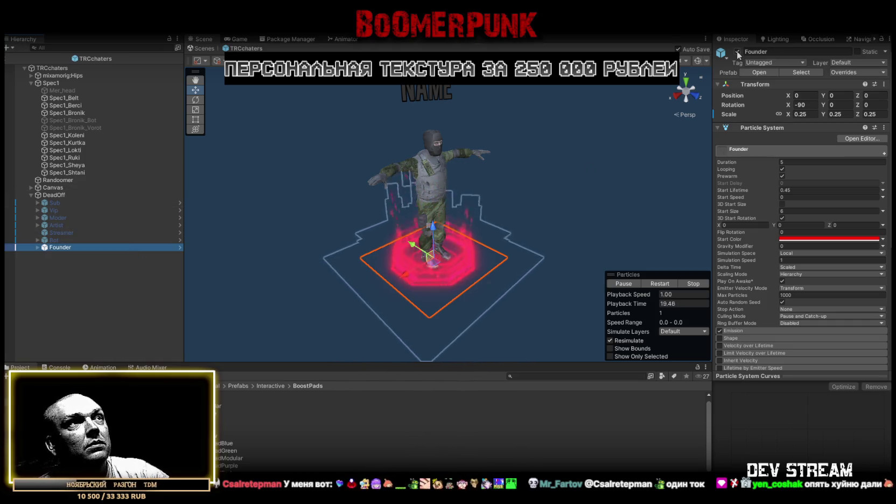
left_click(737, 52)
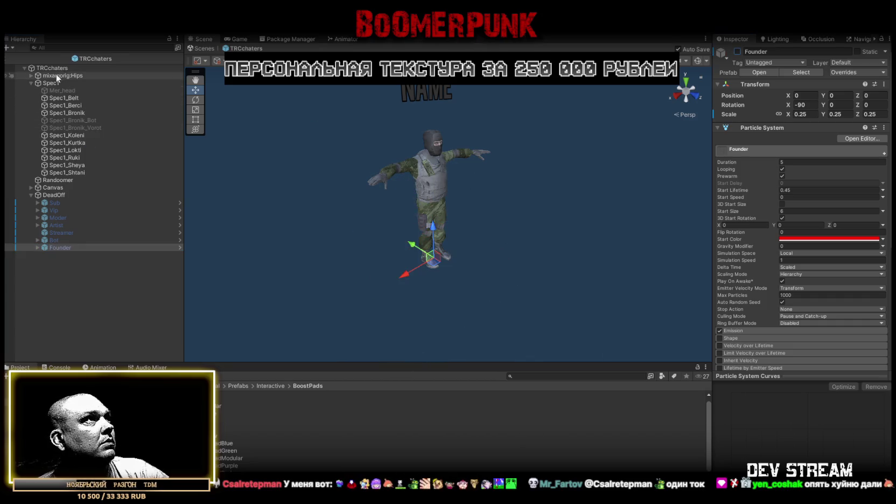
- Add one empty slot each to TRCchaters' Founder Objects and Chatbot Objects lists
left_click(56, 68)
scroll(800, 352, "down", 15)
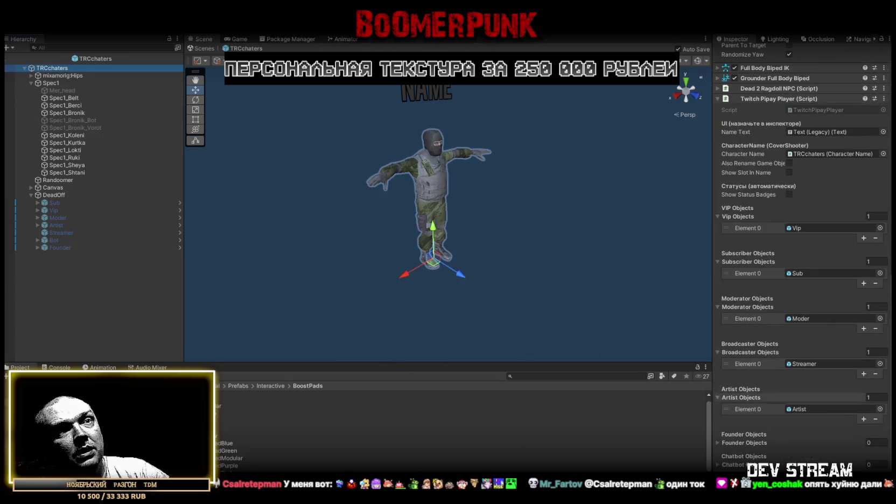
left_click(717, 442)
scroll(716, 452, "down", 2)
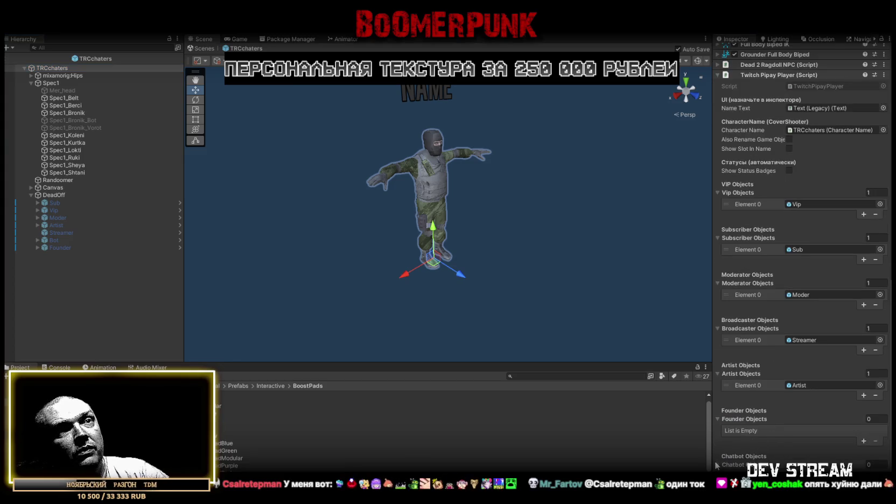
left_click(863, 441)
scroll(863, 442, "down", 2)
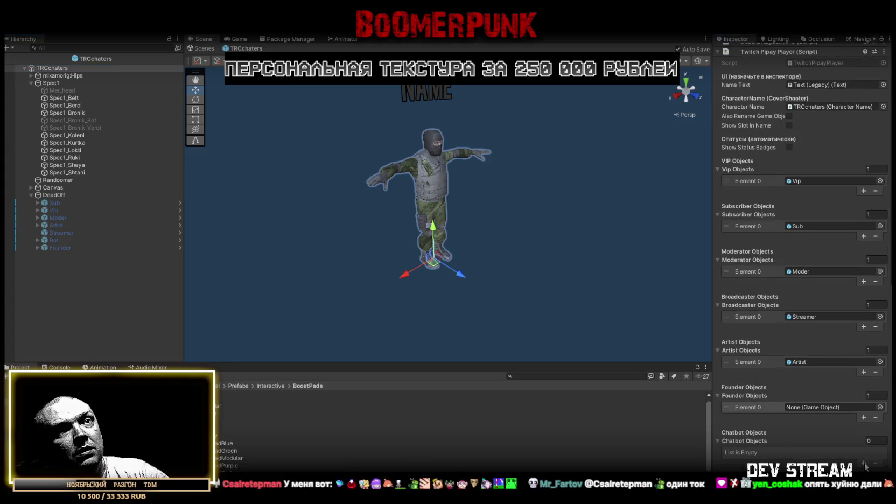
left_click(864, 463)
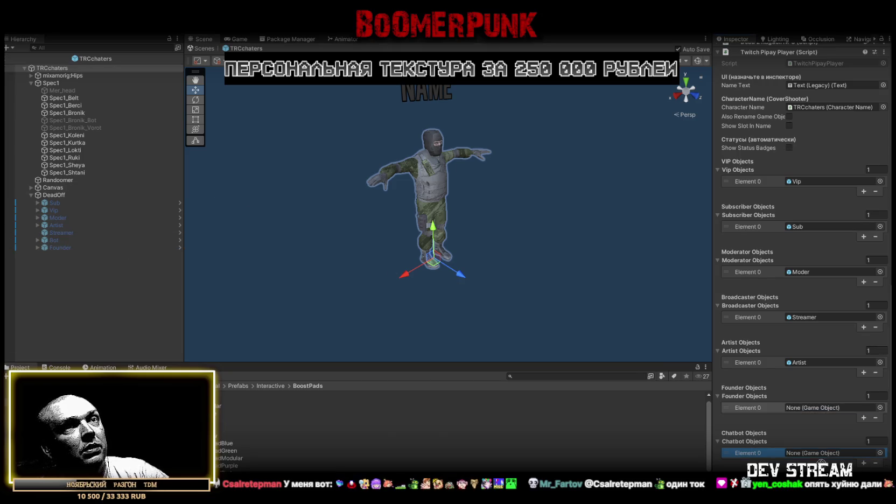
- Assign Bot and Founder to those slots, leave prefab mode, and maximize the running game
left_click_drag(54, 240, 818, 453)
left_click_drag(822, 416, 814, 412)
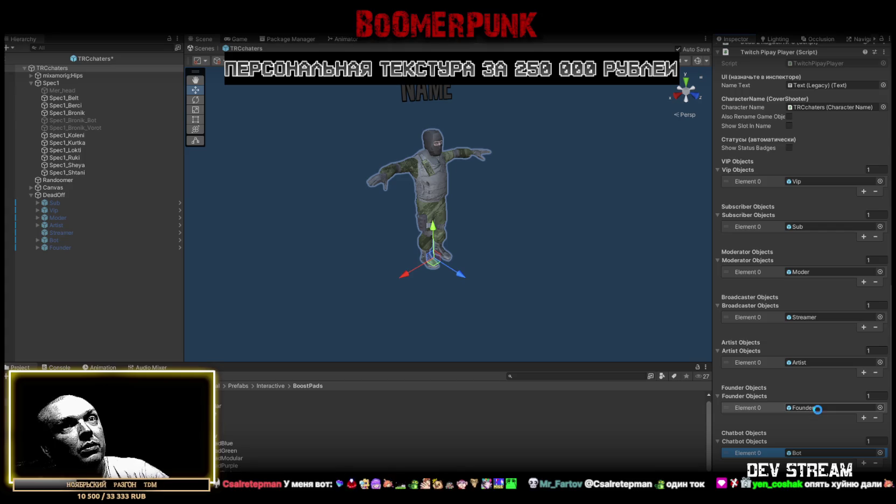
left_click(197, 48)
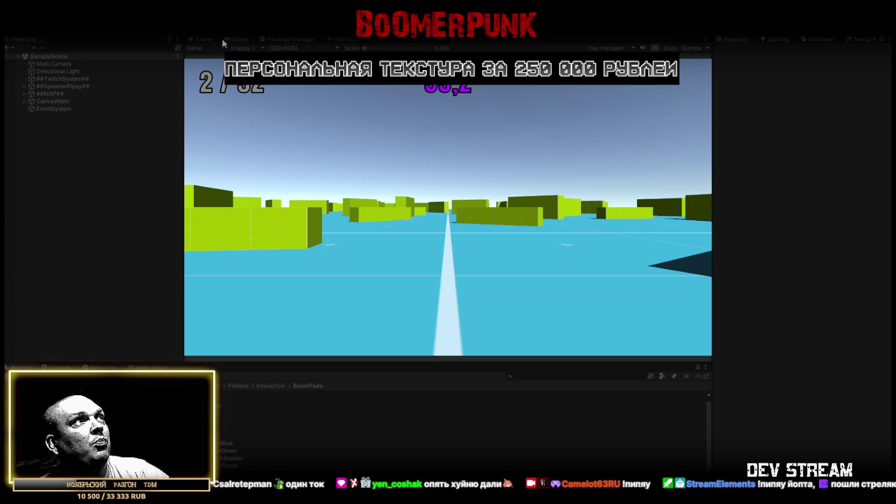
double_click(239, 40)
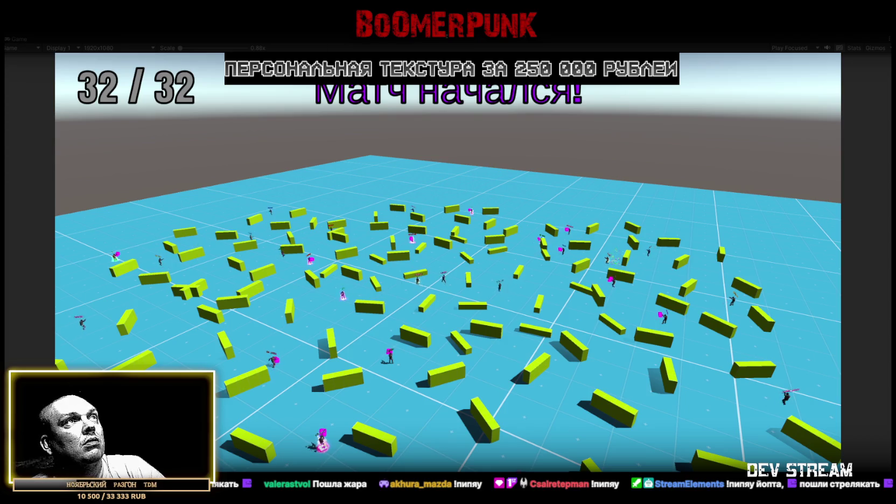
- Restore the normal editor layout once all 32 of 32 players have spawned
key("ctrl+1")
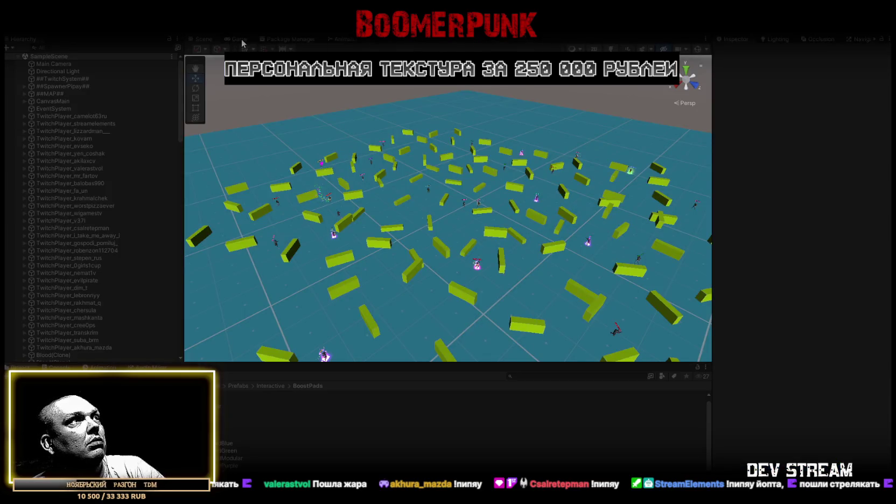
- Frame one spawned Twitch player in the Scene view and orbit to see its Streamer confetti badge
left_click(239, 39)
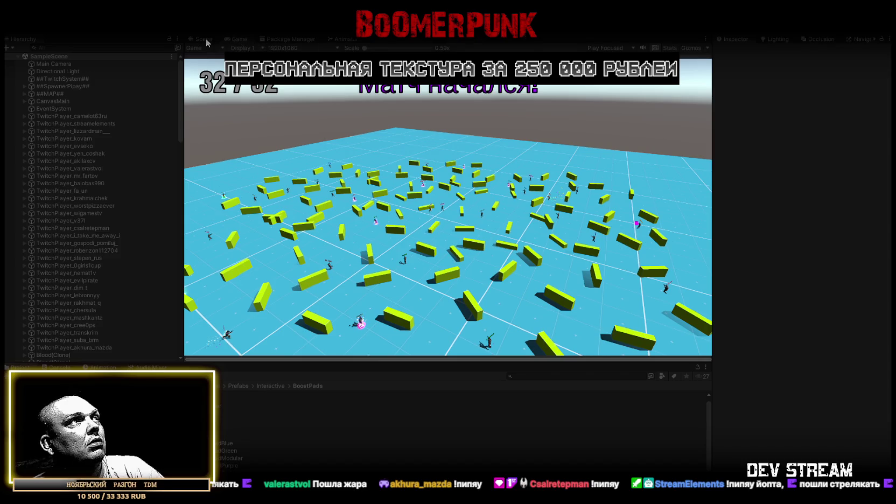
left_click(203, 39)
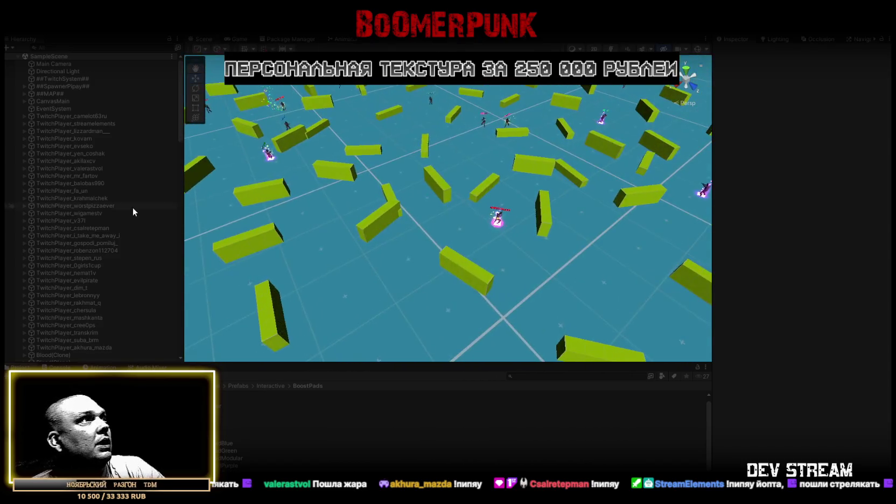
double_click(79, 117)
mouse_move(291, 213)
left_mouse_down()
mouse_move(476, 166)
mouse_move(463, 187)
mouse_move(355, 230)
left_mouse_up()
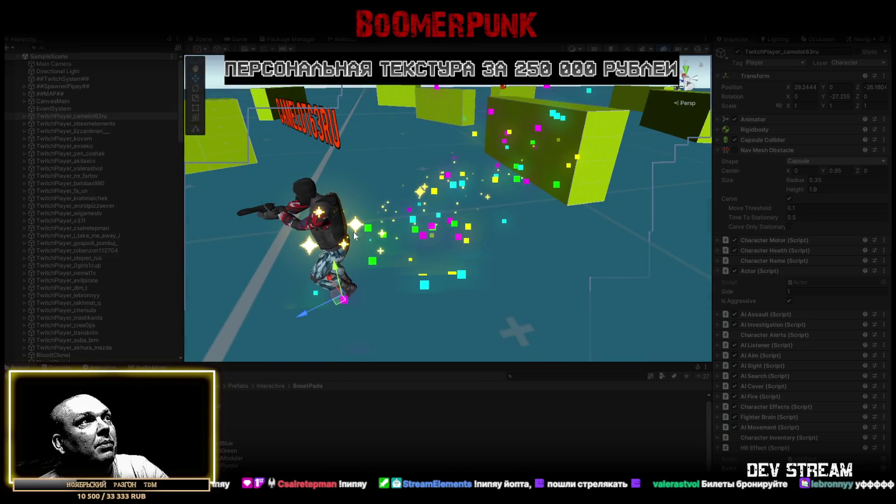
- Frame the StreamElements player, tick Is Aggressive, and inspect its green badge effect
left_click_drag(436, 212, 350, 145)
double_click(97, 124)
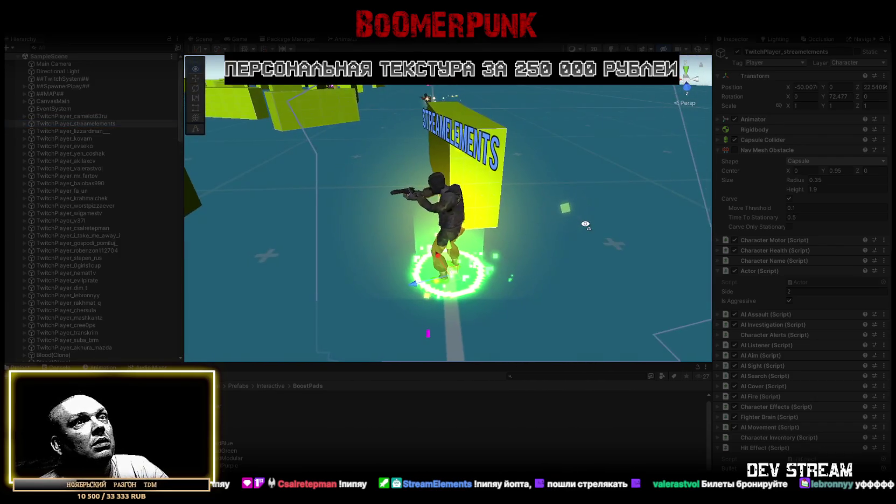
left_click_drag(543, 215, 671, 233, "alt")
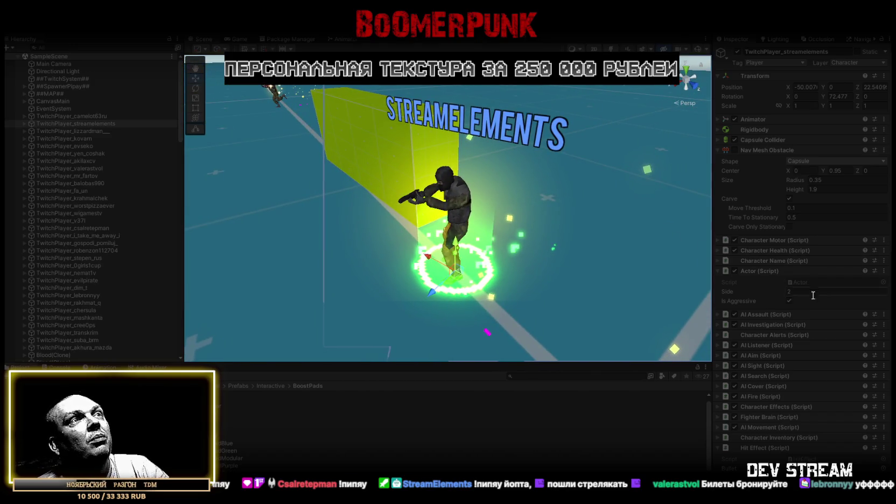
left_click(789, 301)
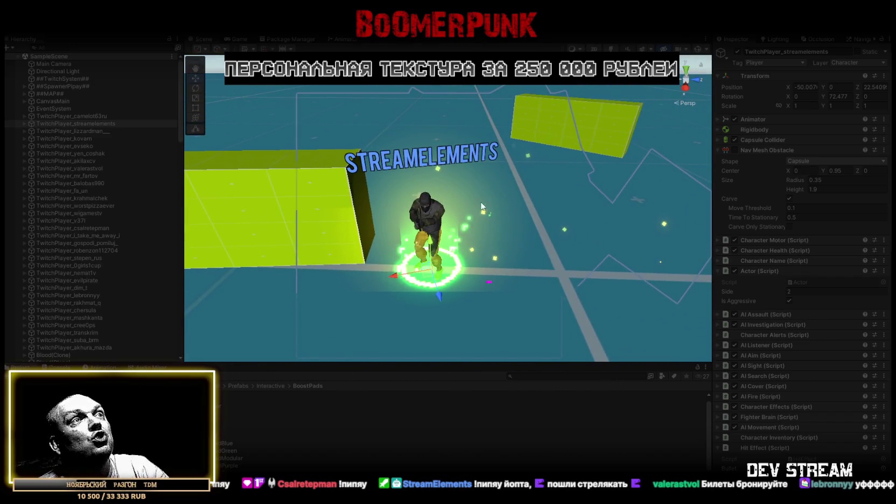
mouse_move(513, 241)
left_mouse_down("alt")
mouse_move(560, 184)
mouse_move(489, 180)
mouse_move(381, 219)
left_mouse_up("alt")
key("f")
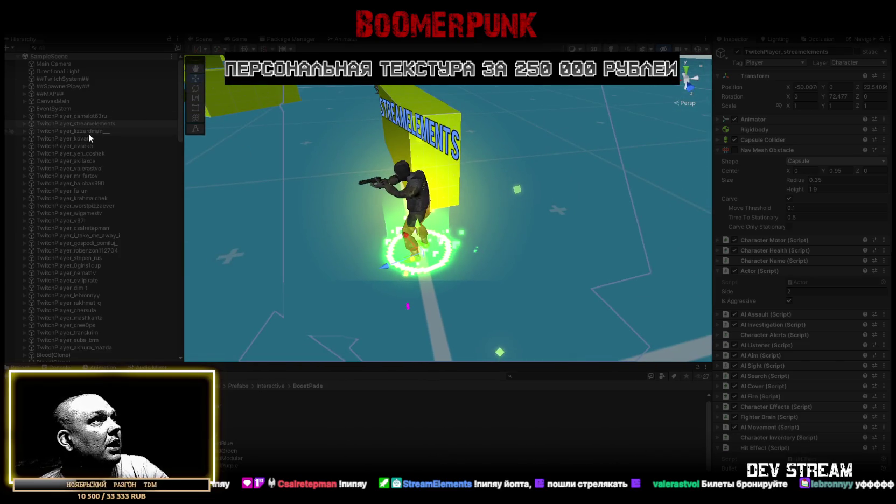
- Frame the next two spawned Twitch players in turn to inspect their badge effects
double_click(89, 134)
left_click_drag(302, 178, 341, 179, "alt")
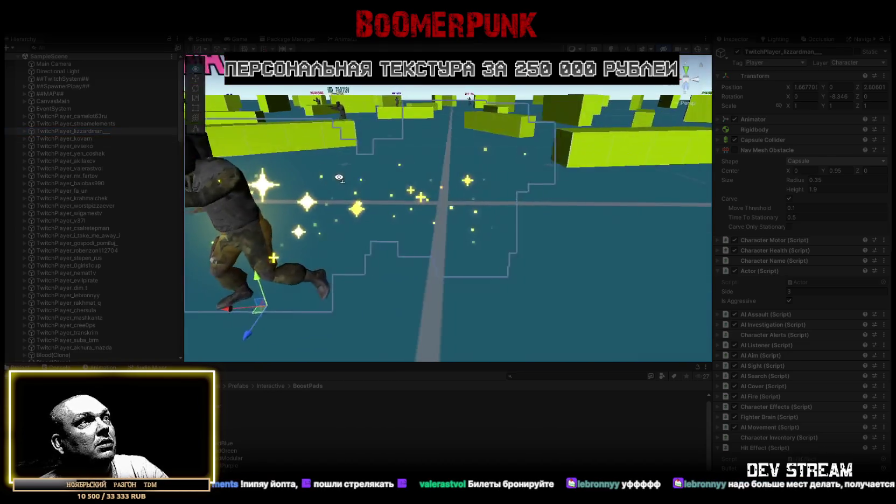
key("f")
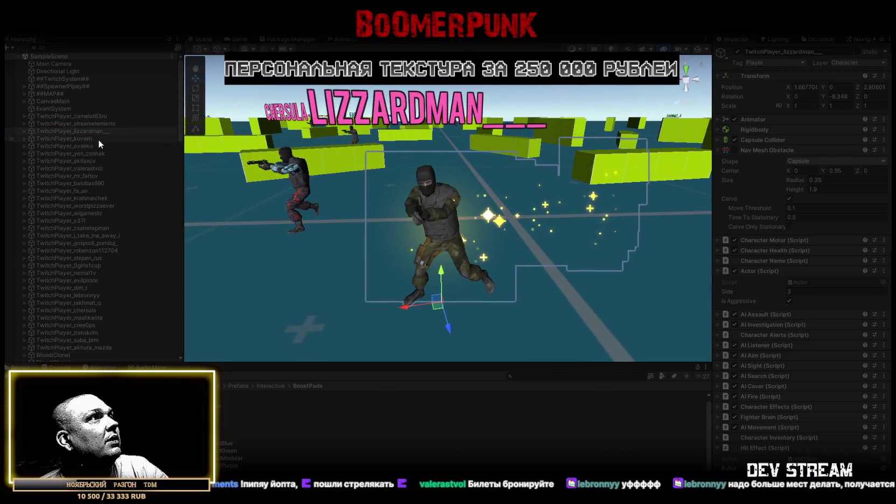
double_click(77, 140)
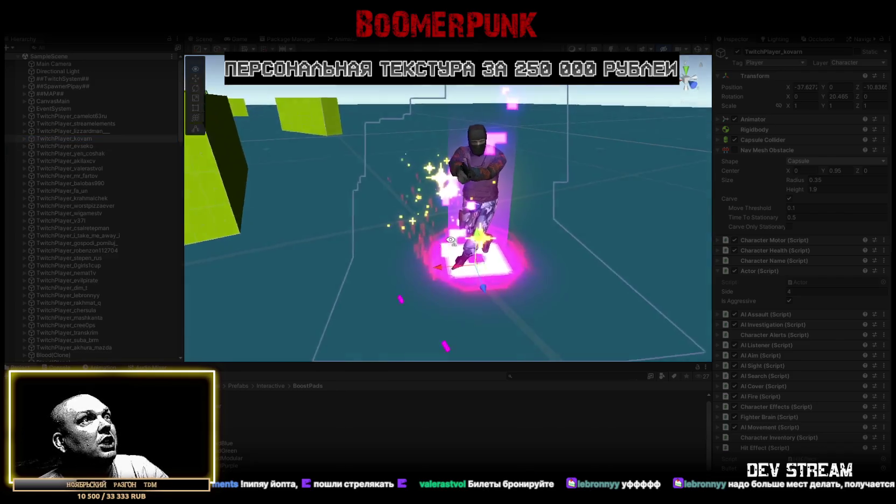
left_click_drag(484, 231, 501, 231, "alt")
scroll(499, 229, "down", 2)
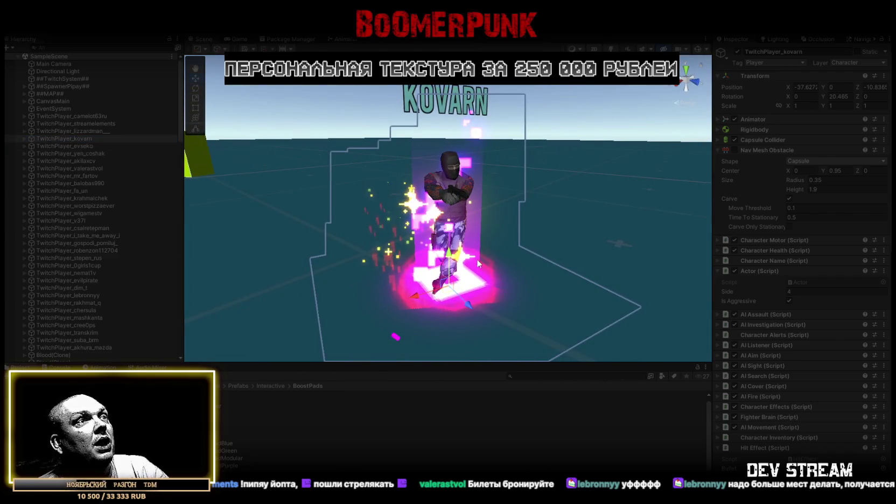
scroll(478, 264, "up", 2)
left_click_drag(478, 264, 469, 274, "alt")
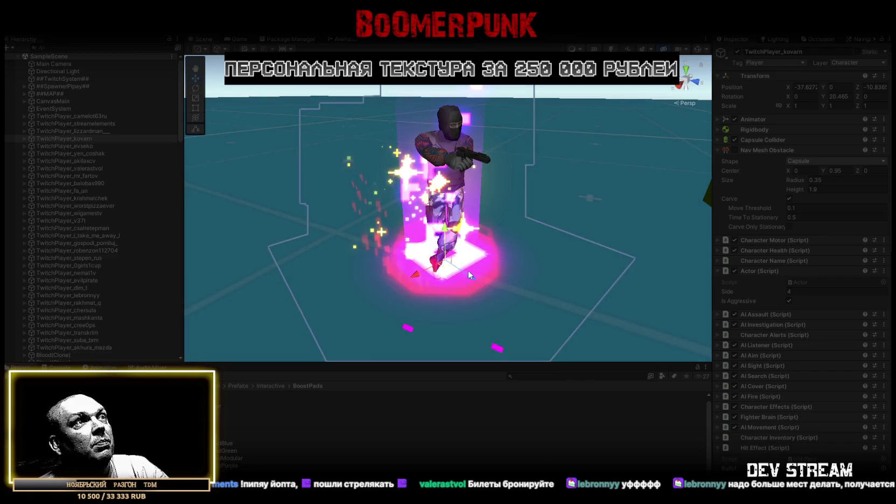
scroll(467, 270, "down", 2)
scroll(467, 270, "up", 2)
mouse_move(468, 270)
left_mouse_down("alt")
mouse_move(446, 283)
mouse_move(442, 208)
left_mouse_up("alt")
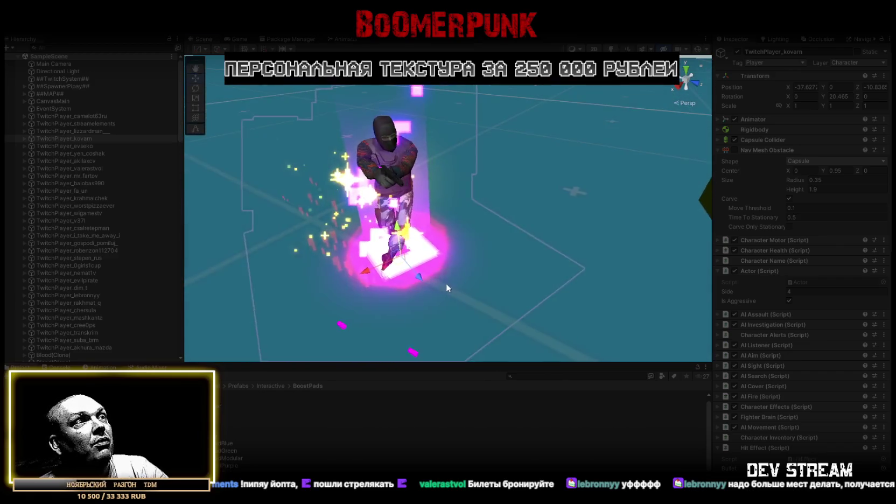
scroll(446, 283, "down", 2)
scroll(442, 208, "up", 2)
scroll(442, 207, "up", 3)
scroll(442, 208, "down", 3)
scroll(370, 213, "up", 2)
mouse_move(442, 208)
left_mouse_down("alt")
mouse_move(369, 213)
mouse_move(358, 172)
mouse_move(377, 210)
left_mouse_up("alt")
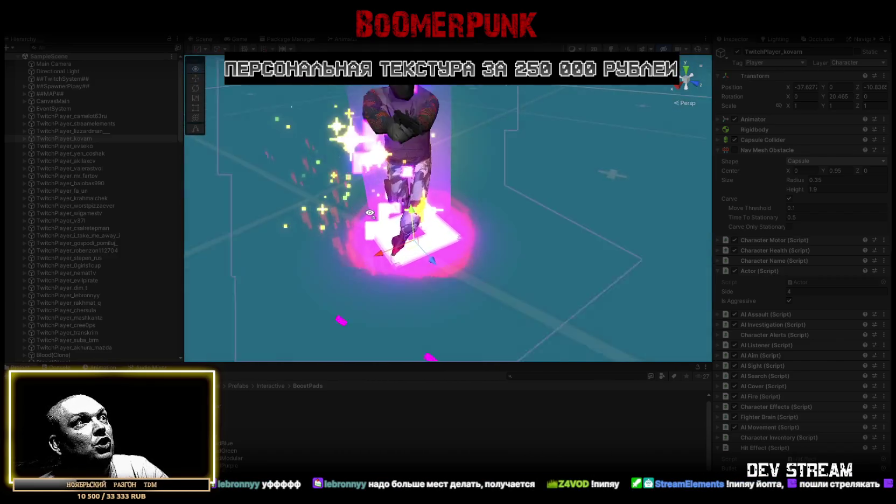
scroll(370, 213, "down", 2)
scroll(355, 166, "up", 2)
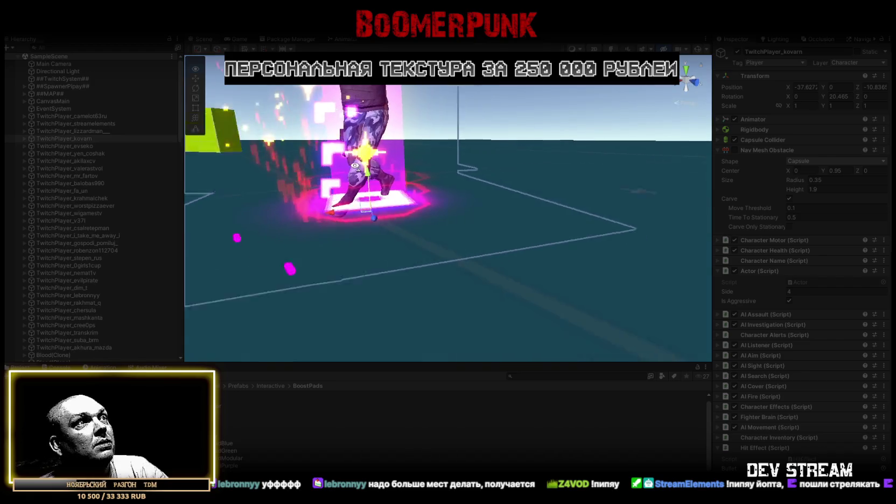
scroll(377, 210, "down", 2)
scroll(377, 210, "up", 1)
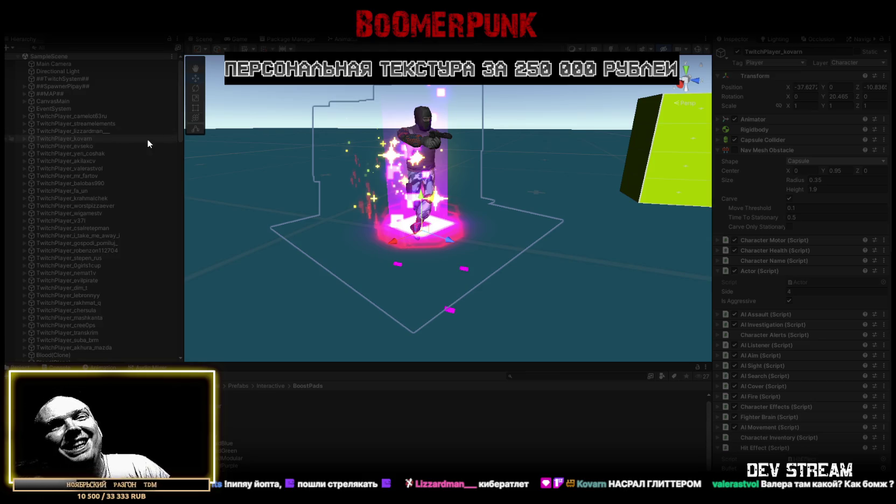
mouse_move(377, 204)
left_mouse_down()
mouse_move(371, 187)
mouse_move(501, 162)
left_mouse_up()
scroll(408, 149, "up", 5)
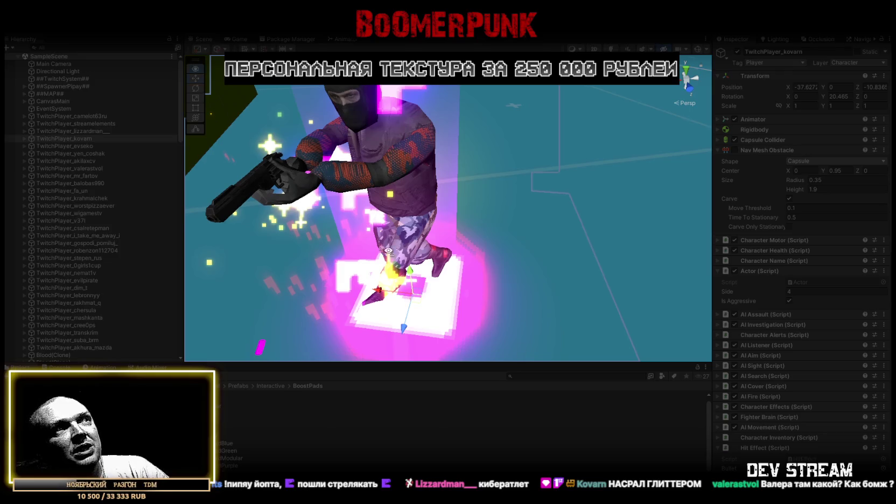
scroll(520, 351, "down", 5)
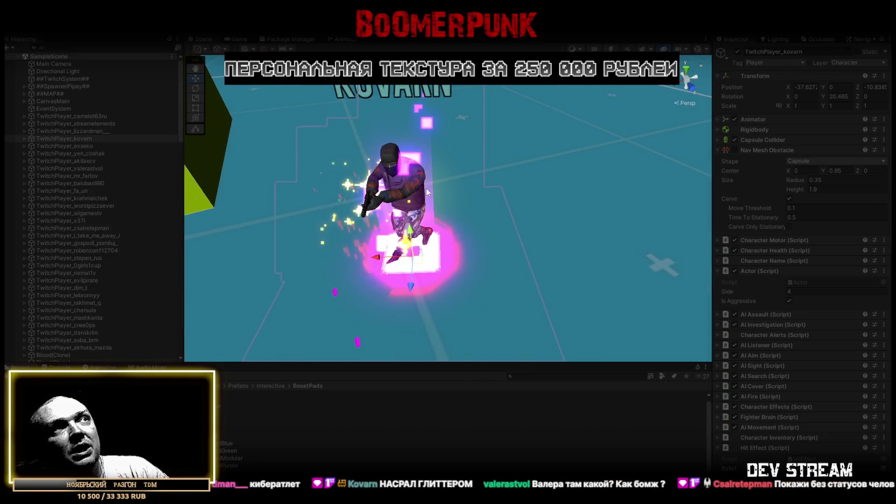
double_click(83, 146)
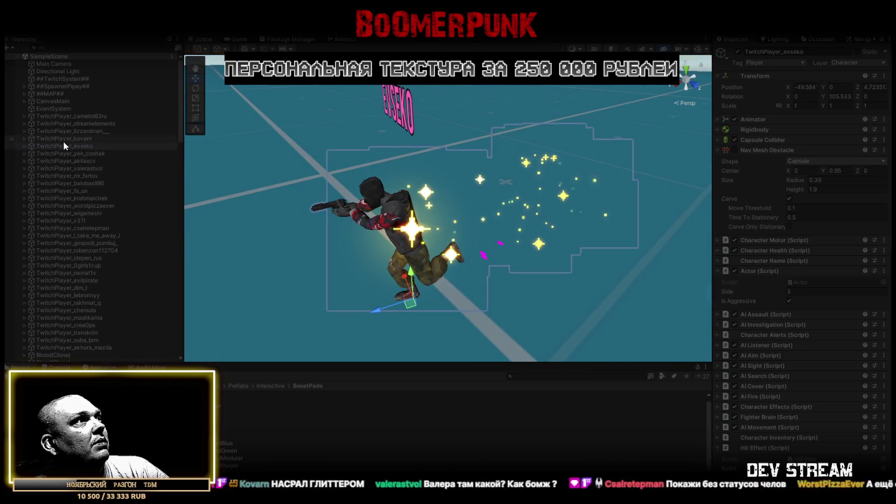
- Frame the first seven spawned TwitchPlayer characters one after another in the Scene view
double_click(71, 154)
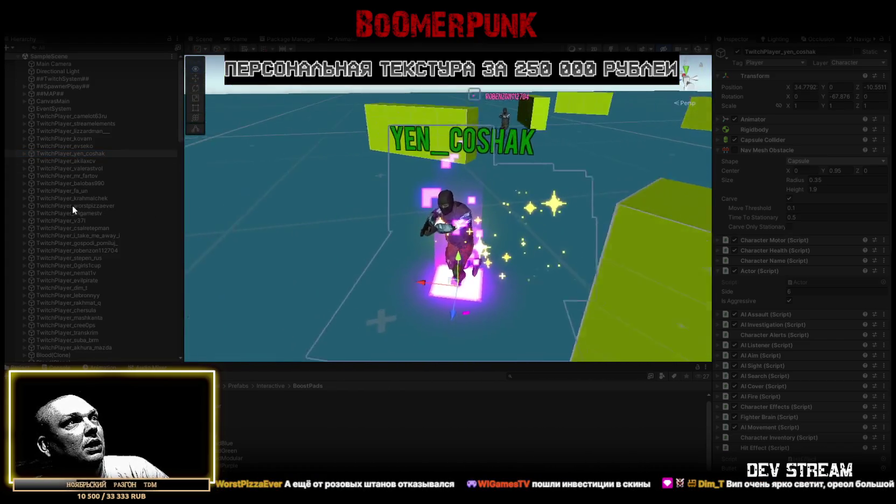
double_click(90, 160)
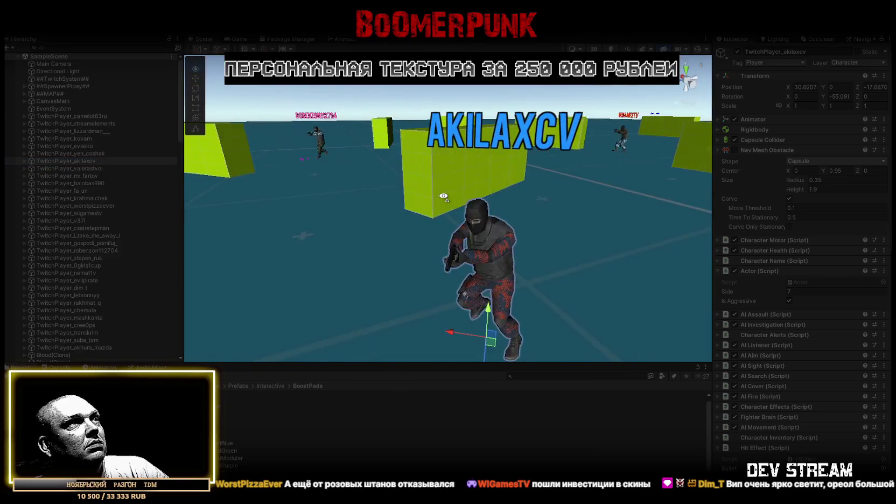
double_click(82, 168)
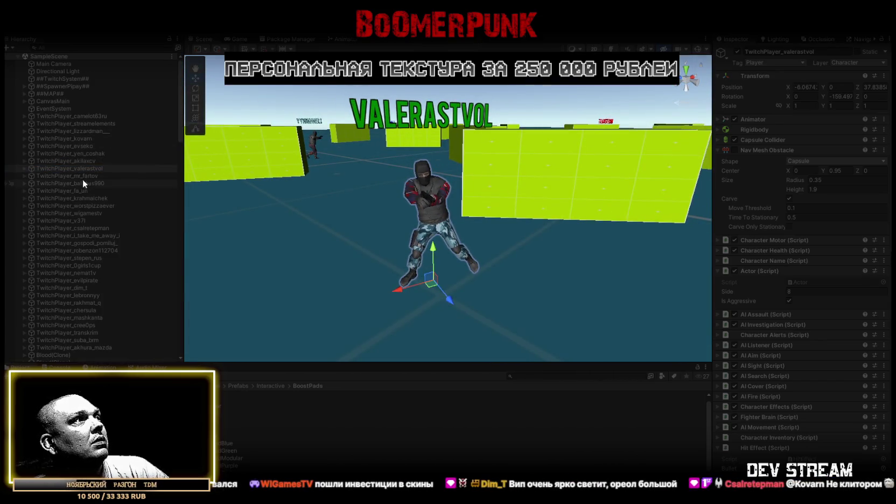
double_click(79, 175)
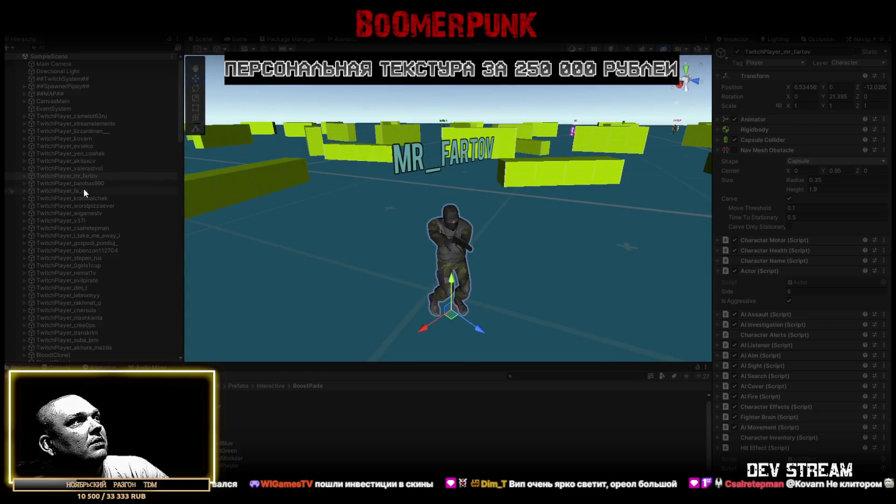
double_click(87, 184)
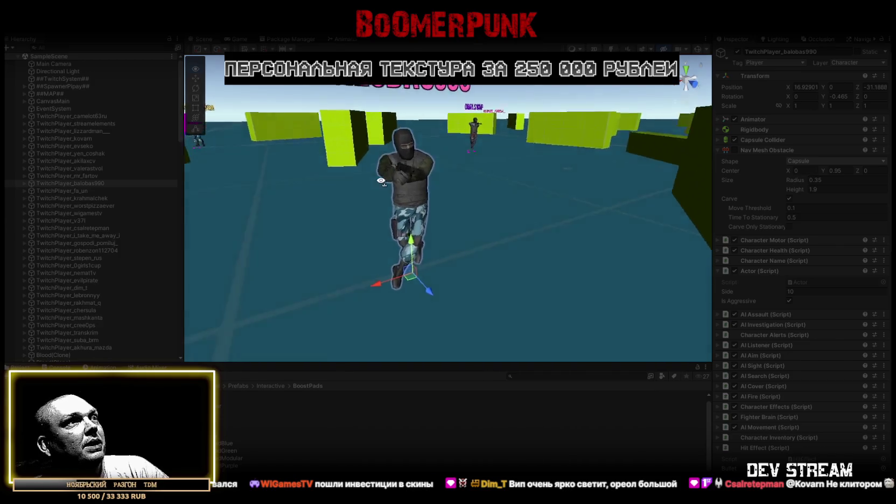
double_click(75, 191)
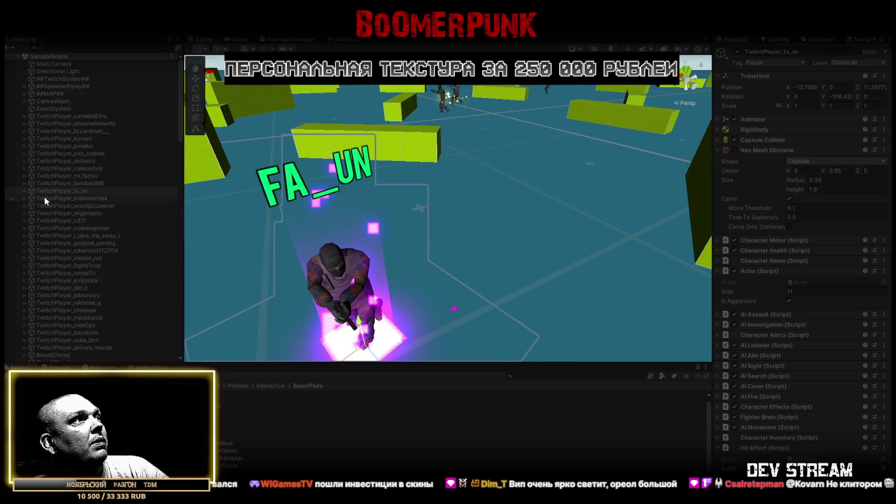
double_click(84, 199)
- Orbit around the next several players, re-centring on the one with the pink glow badge
mouse_move(389, 161)
left_mouse_down()
mouse_move(157, 154)
mouse_move(89, 179)
mouse_move(217, 187)
left_mouse_up()
double_click(82, 205)
mouse_move(194, 211)
left_mouse_down()
mouse_move(280, 212)
mouse_move(196, 212)
mouse_move(186, 224)
mouse_move(220, 214)
mouse_move(188, 232)
left_mouse_up()
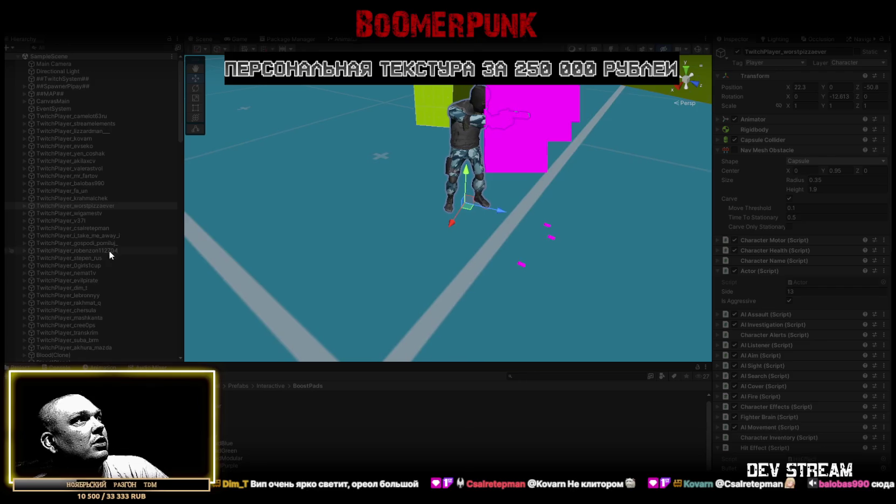
double_click(79, 216)
mouse_move(362, 249)
left_mouse_down()
mouse_move(421, 232)
mouse_move(194, 259)
left_mouse_up()
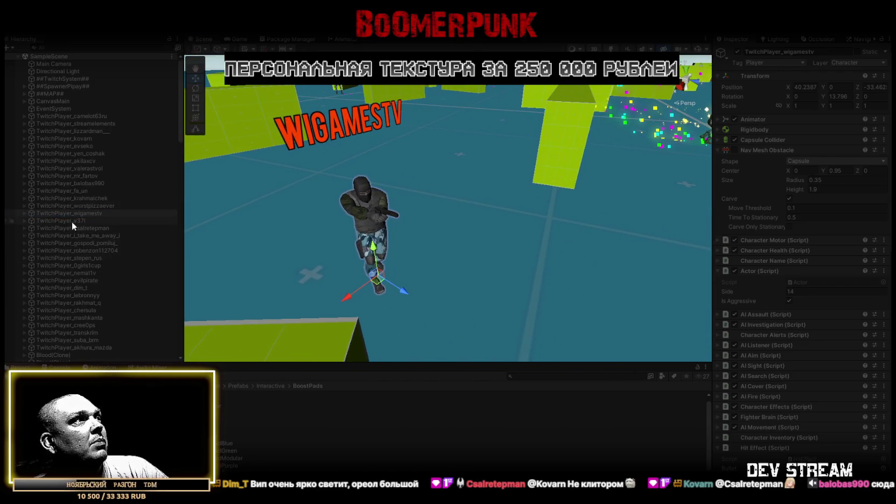
double_click(73, 221)
mouse_move(485, 210)
left_mouse_down()
mouse_move(501, 223)
mouse_move(466, 243)
mouse_move(476, 262)
mouse_move(507, 225)
left_mouse_up()
double_click(78, 228)
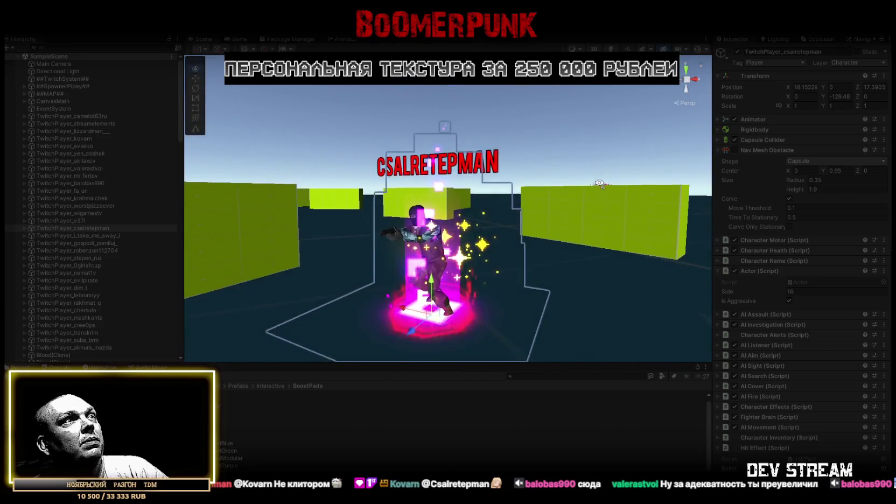
scroll(506, 225, "up", 3)
double_click(48, 228)
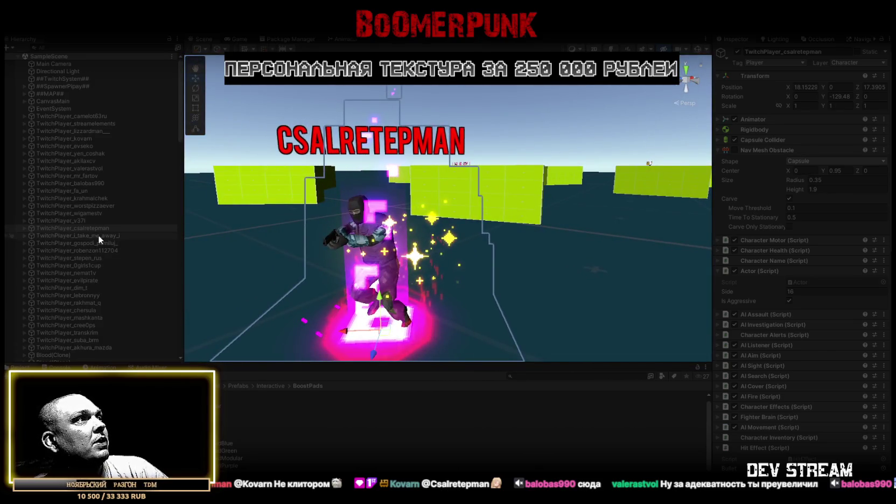
- Inspect further players up close, ending on the one standing on a violet glow pad
double_click(98, 235)
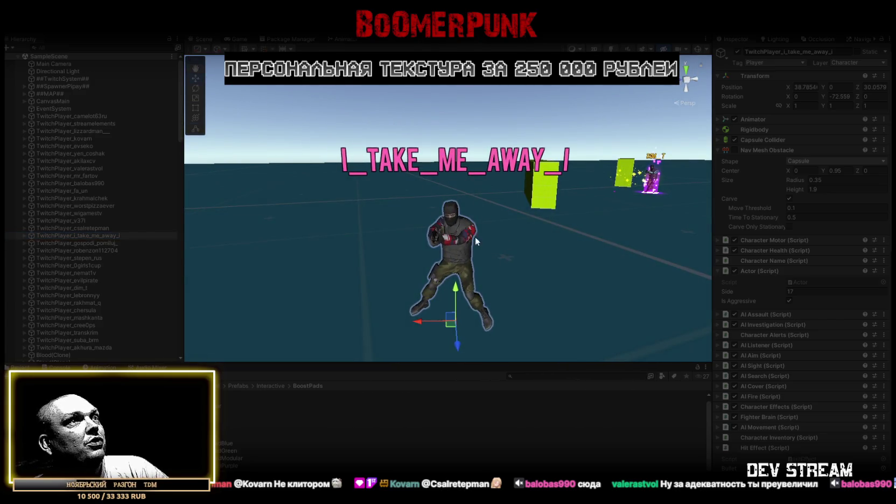
double_click(95, 241)
left_click_drag(615, 219, 468, 211)
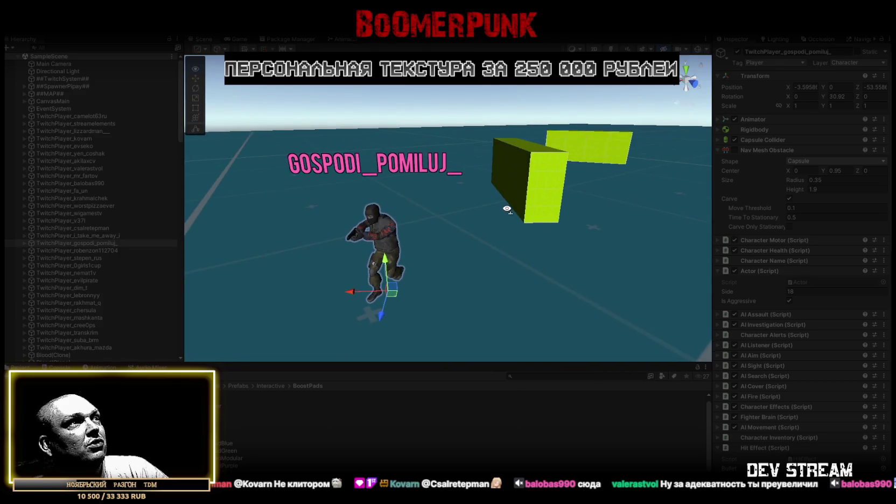
double_click(100, 251)
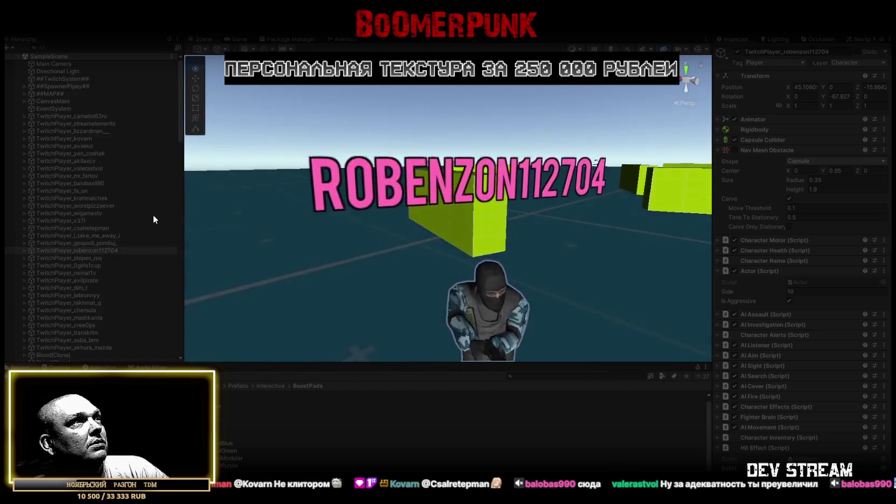
double_click(80, 258)
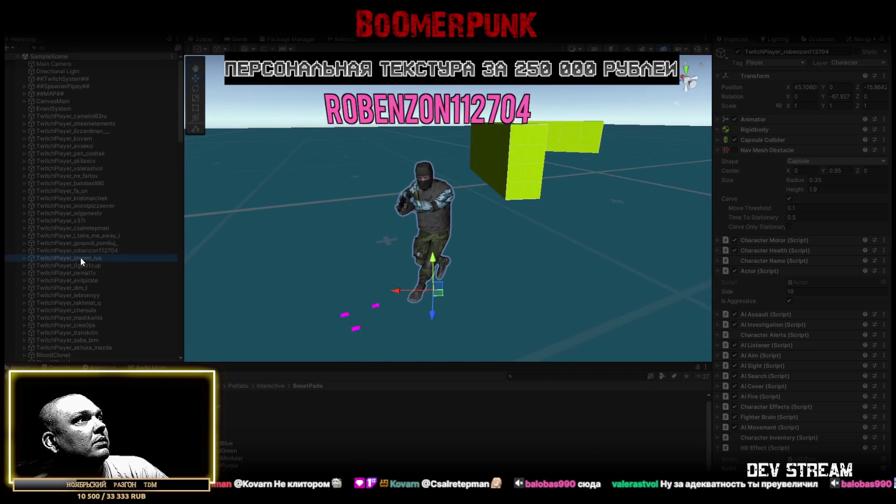
mouse_move(473, 215)
left_mouse_down()
mouse_move(463, 218)
mouse_move(518, 225)
left_mouse_up()
key("f")
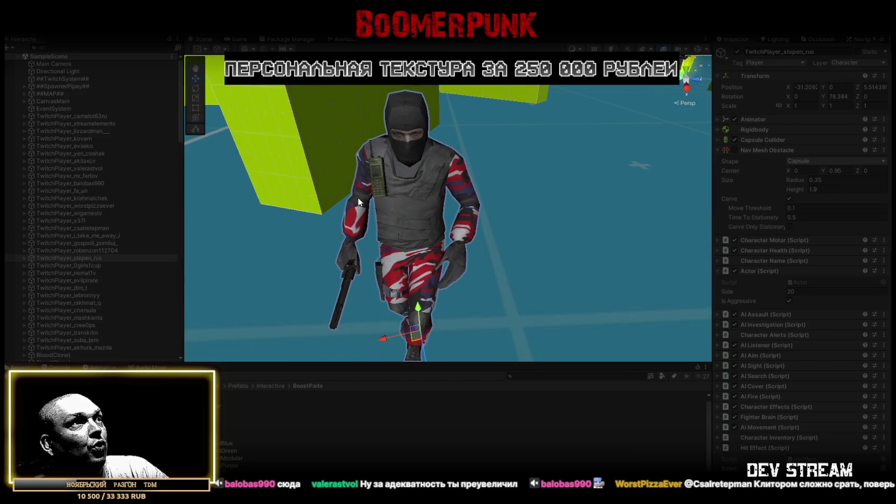
left_click_drag(446, 256, 439, 279)
double_click(76, 265)
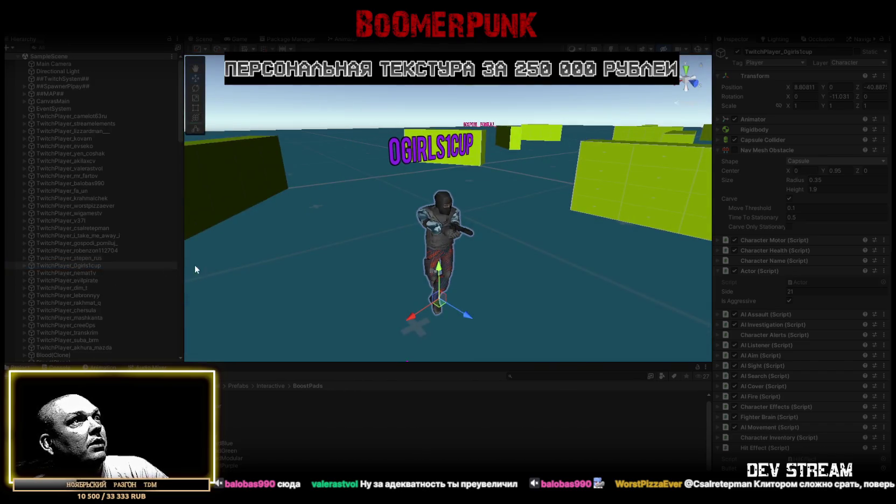
double_click(82, 272)
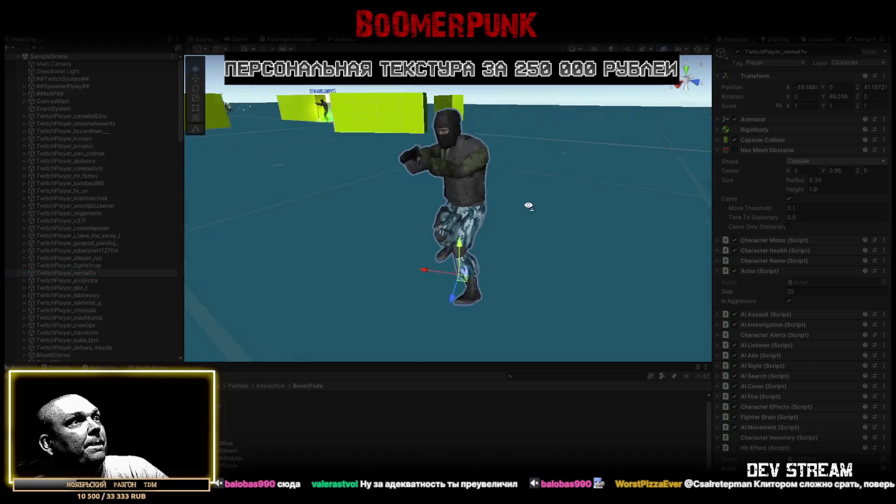
double_click(78, 280)
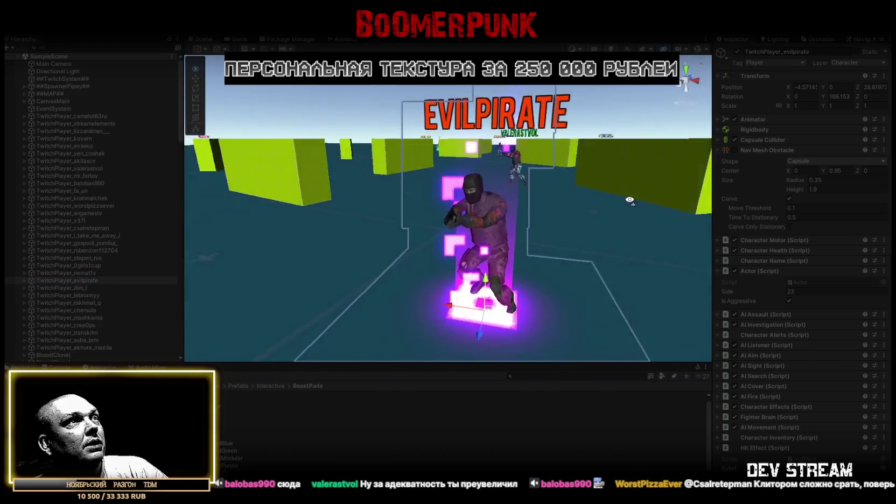
- Orbit the glowing player, then frame the next players, including one with sparkle effects
left_click_drag(630, 201, 326, 275)
double_click(81, 288)
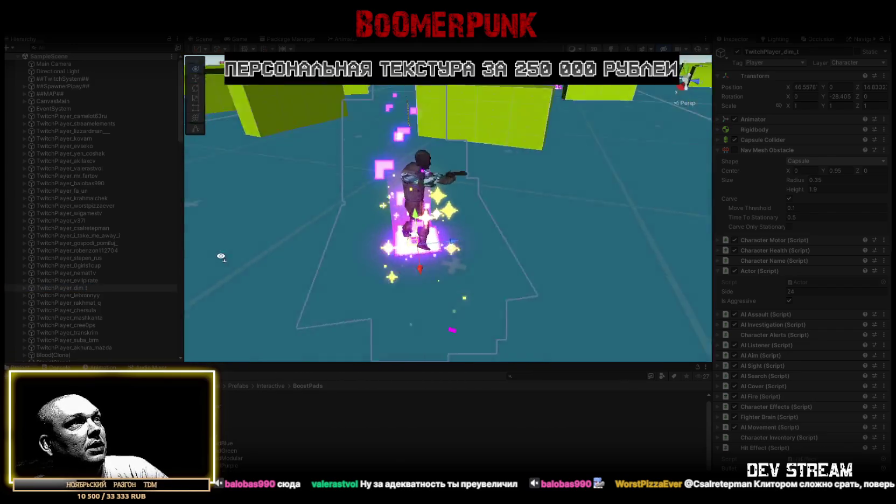
left_click_drag(221, 256, 305, 233)
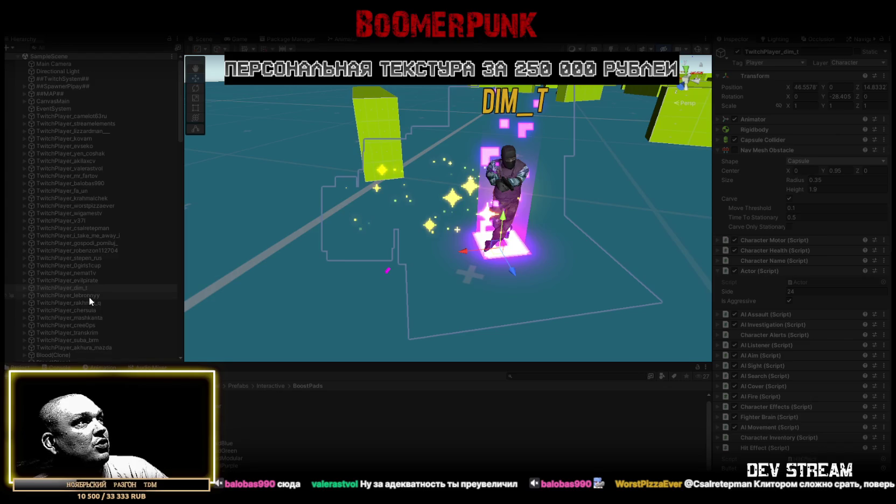
double_click(89, 297)
scroll(403, 199, "down", 5)
left_click_drag(403, 205, 393, 226)
double_click(90, 303)
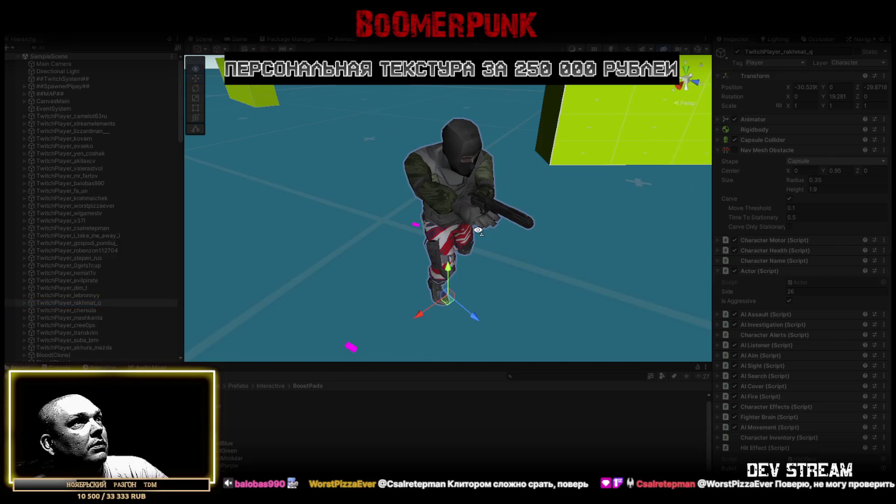
double_click(87, 311)
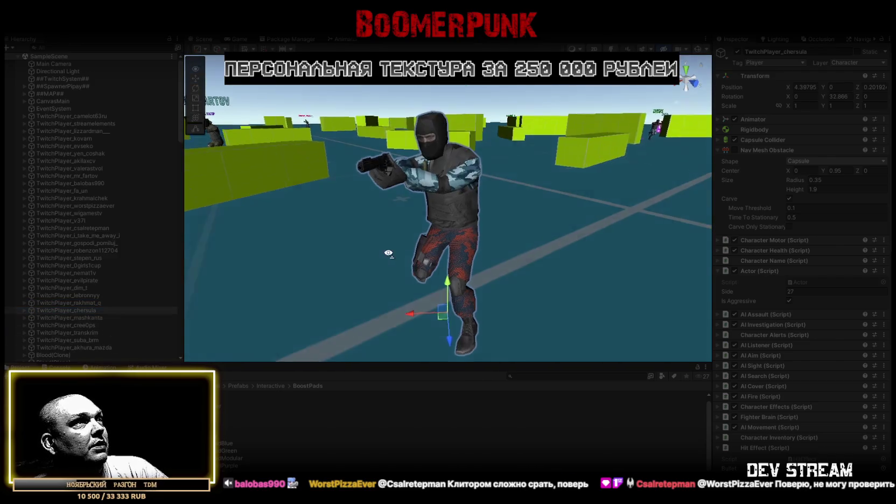
- Frame and orbit around several more spawned players in turn
left_click(77, 319)
double_click(77, 318)
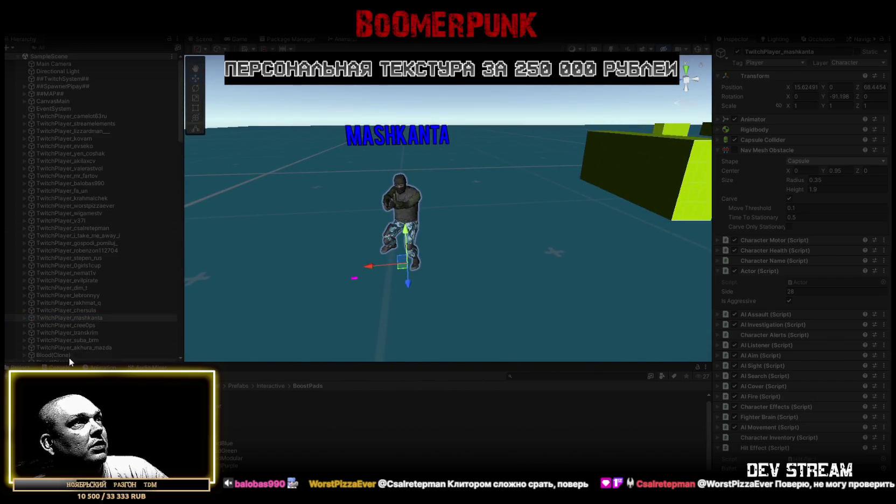
double_click(77, 324)
left_click_drag(336, 245, 603, 227)
double_click(79, 333)
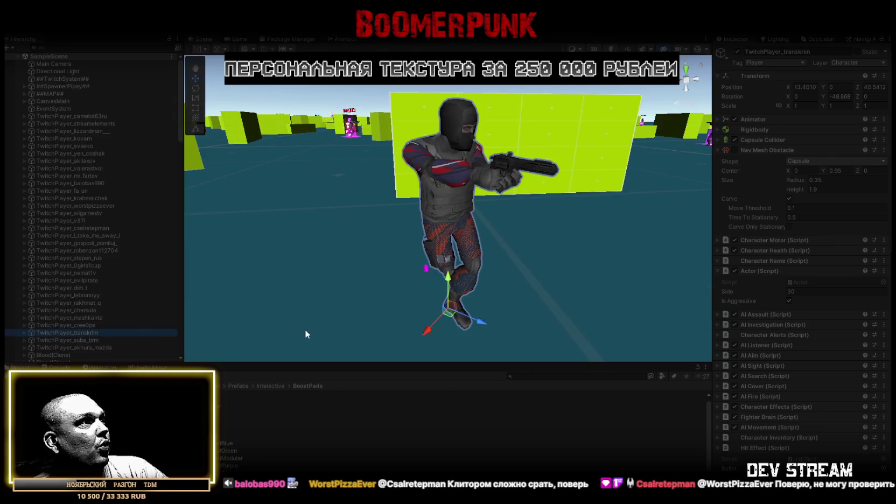
scroll(377, 232, "down", 5)
mouse_move(377, 231)
left_mouse_down()
mouse_move(416, 232)
mouse_move(370, 235)
left_mouse_up()
- Inspect the player with the gold sparkle badge from behind and above
double_click(95, 342)
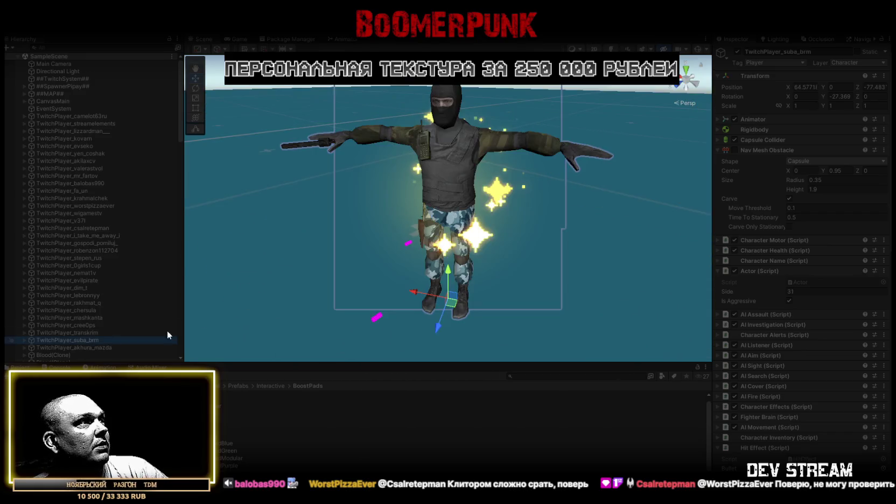
scroll(440, 214, "down", 3)
scroll(440, 214, "up", 3)
scroll(440, 212, "up", 2)
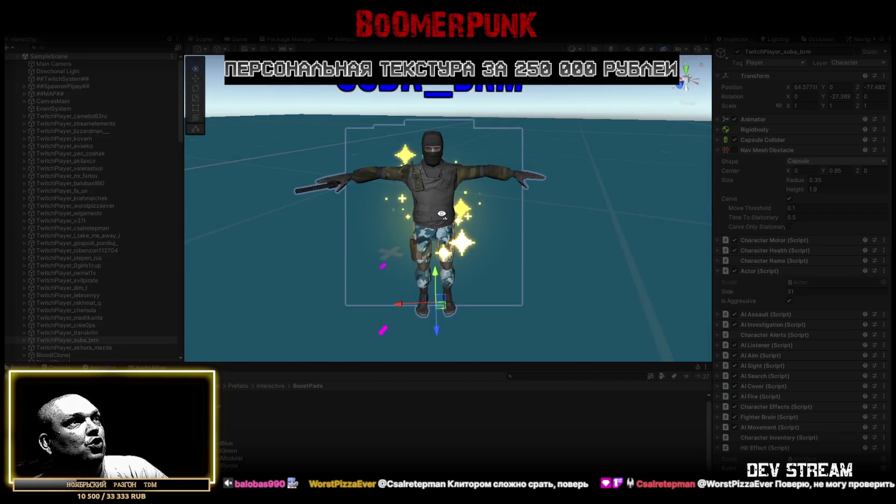
left_click_drag(442, 214, 705, 208)
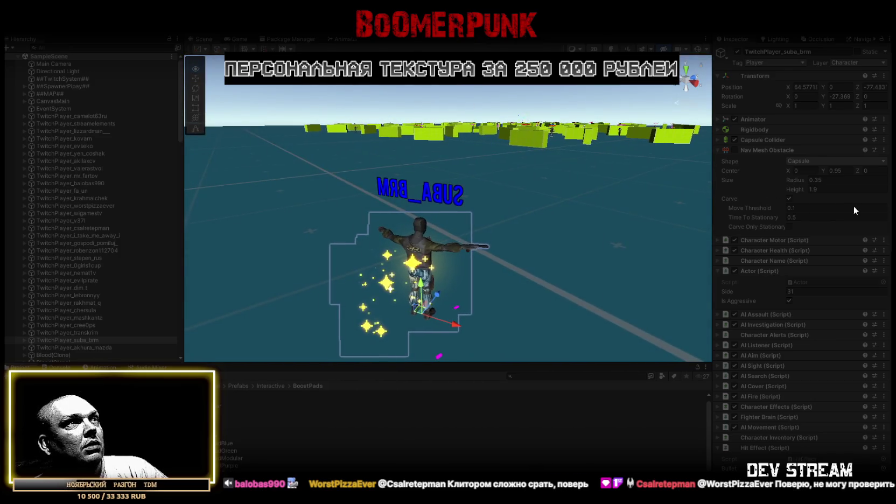
left_click_drag(673, 231, 562, 257)
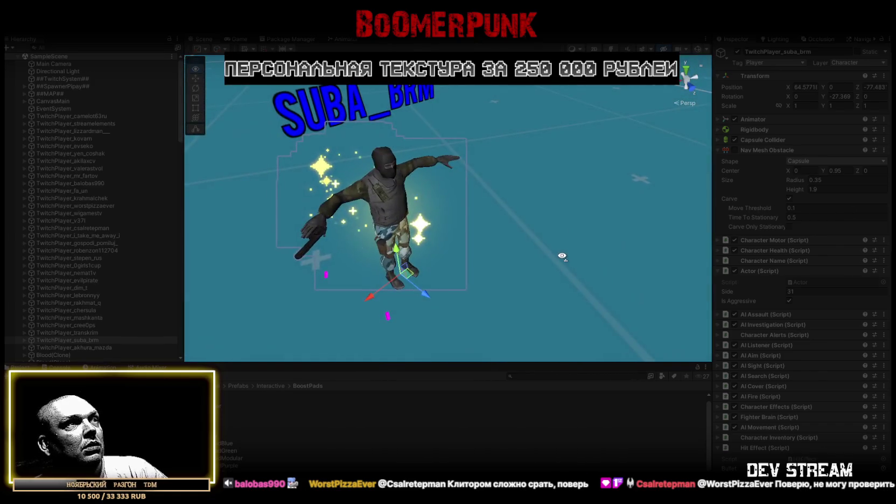
scroll(127, 330, "down", 2)
- Revisit the sparkle-badge player, then watch the 32/32 match in the maximized Game view
double_click(91, 320)
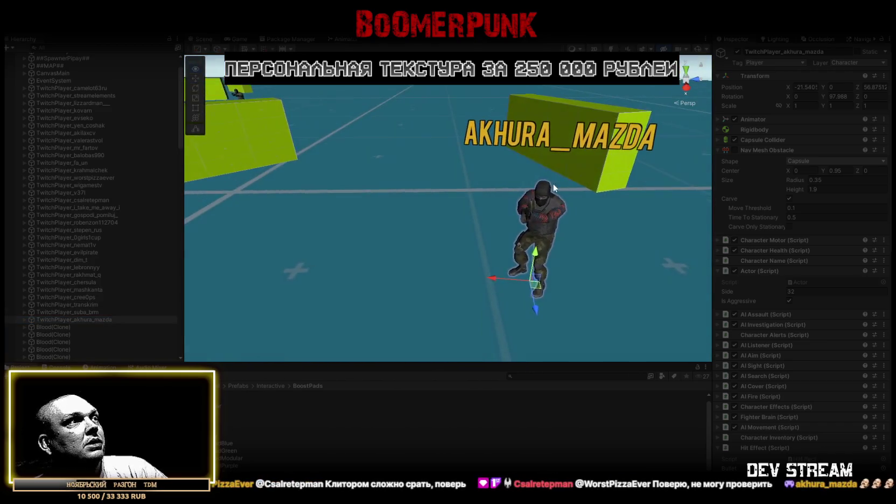
double_click(82, 312)
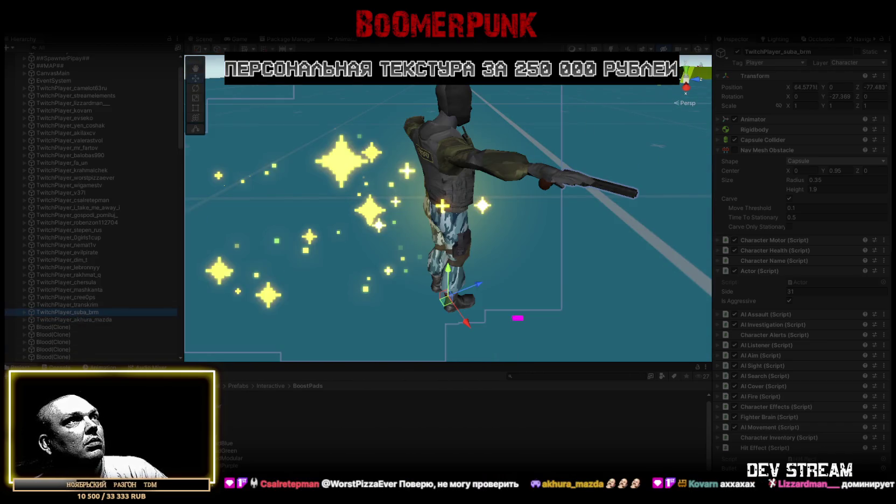
left_click(240, 39)
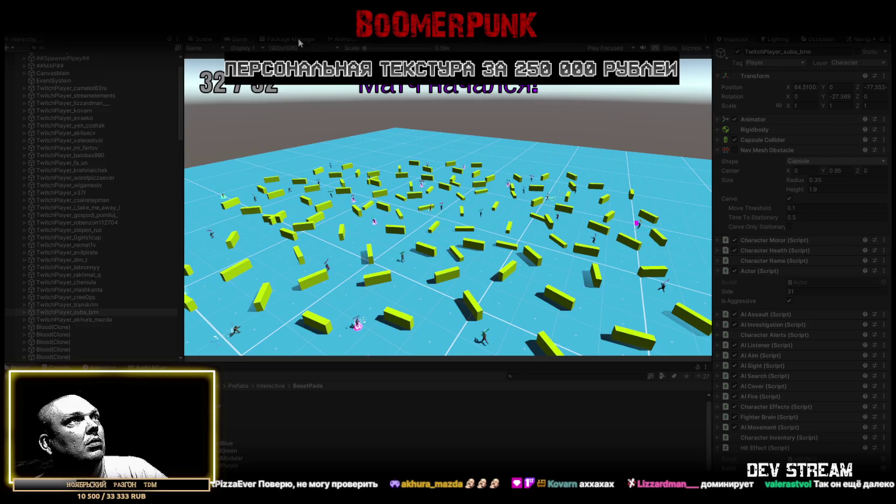
double_click(236, 40)
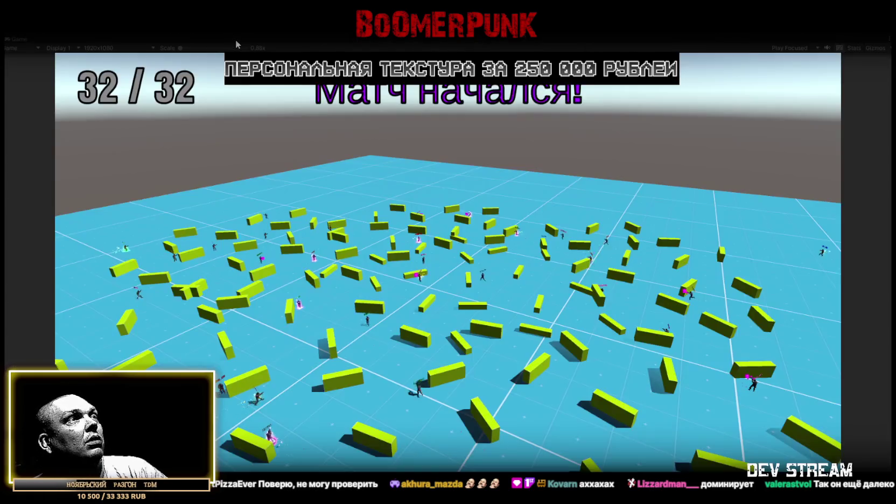